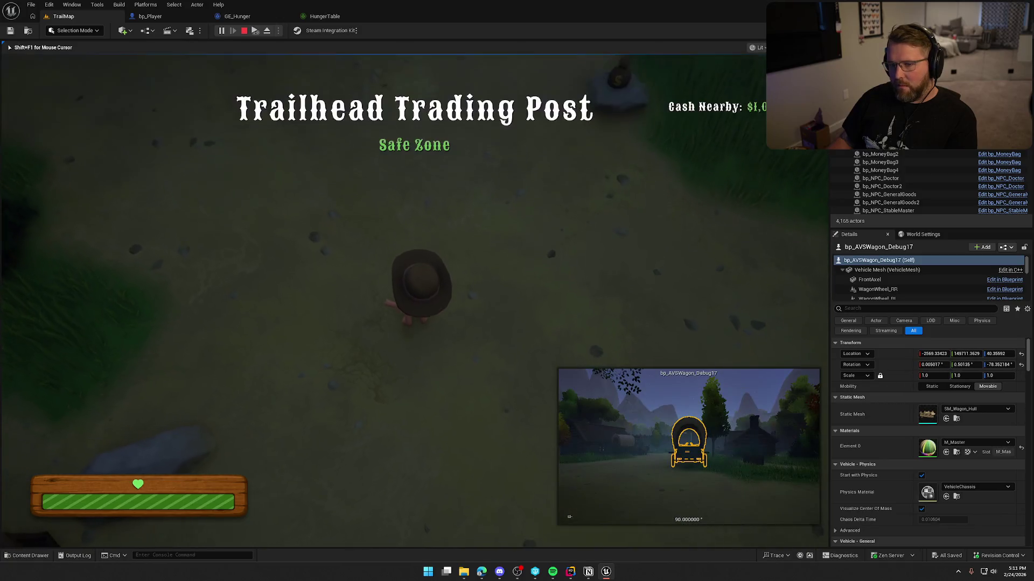
- Sprint forward, get in and out of the wagon, then sprint past the cows toward the gate
{"action": "key", "text": "shift+w"}
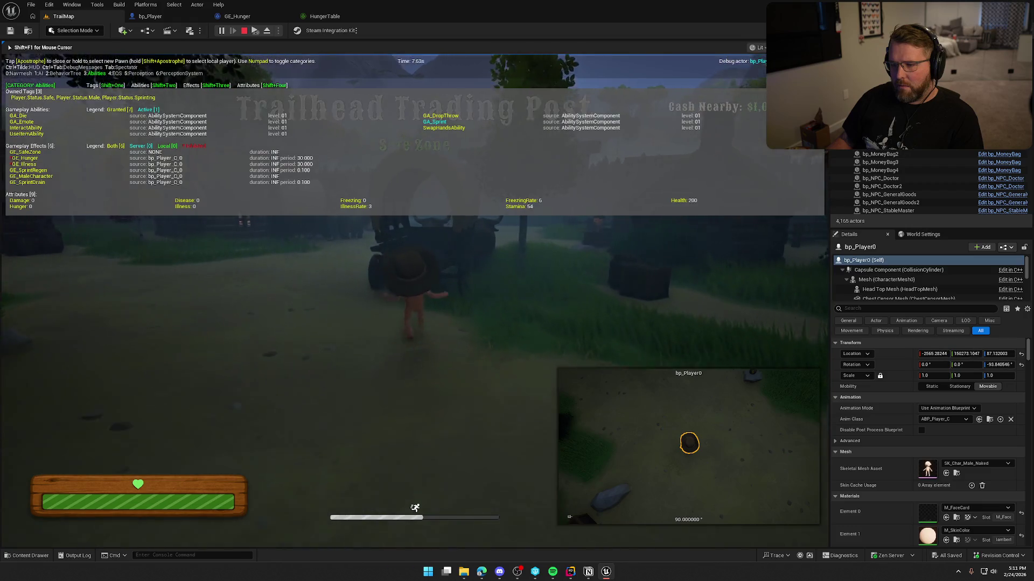
{"action": "key", "text": "e"}
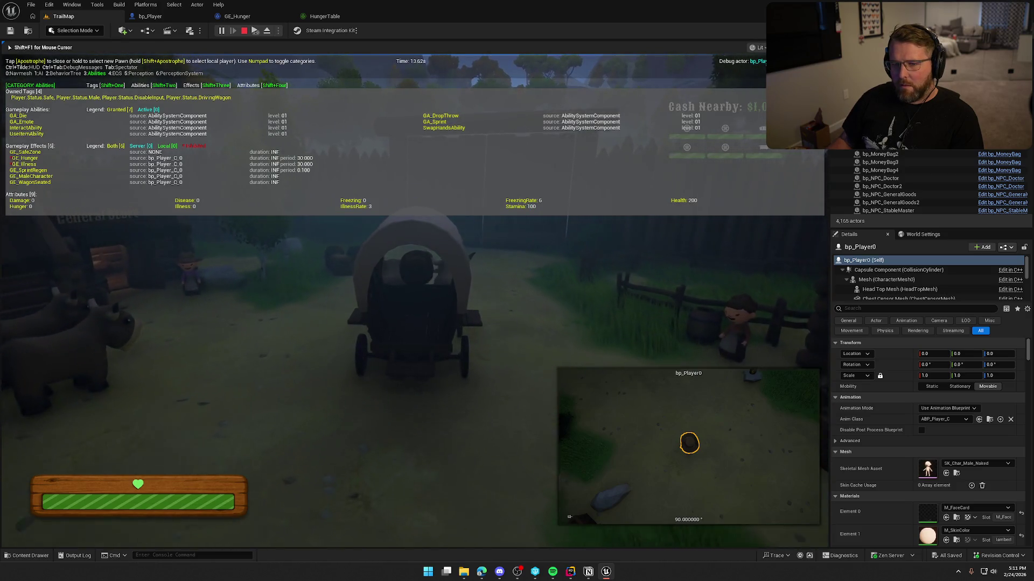
{"action": "key", "text": "e"}
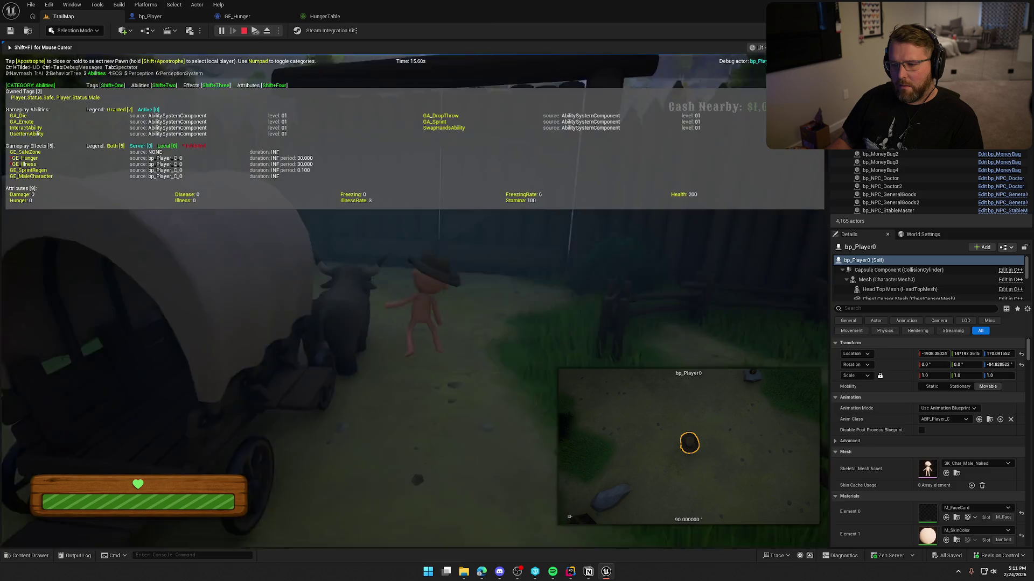
{"action": "key", "text": "shift+w"}
{"action": "key", "text": "d"}
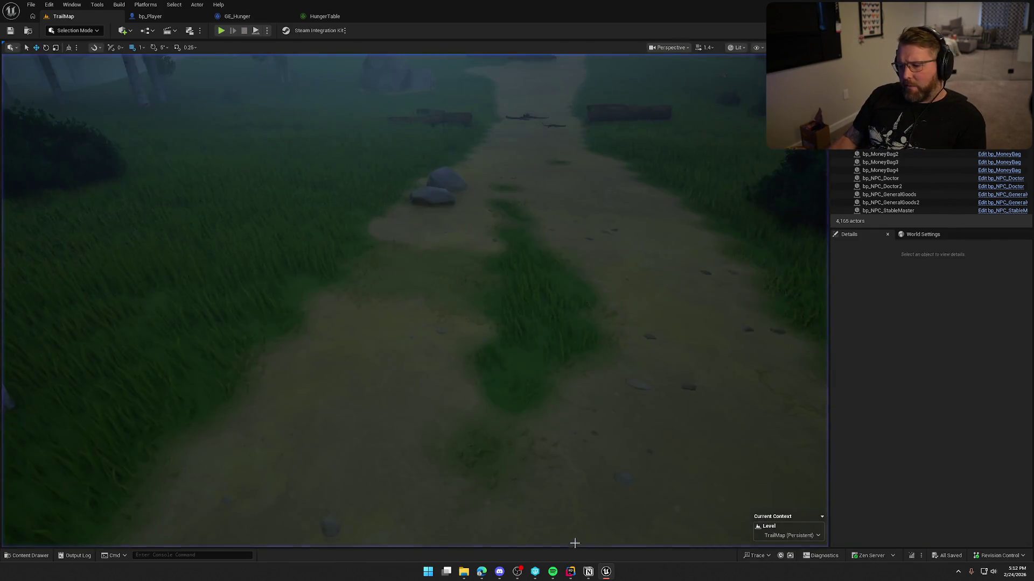
- Open Subsystems/LocalInstanceSystem.h from Rider's Solution explorer
{"action": "left_click", "coordinate": [571, 572]}
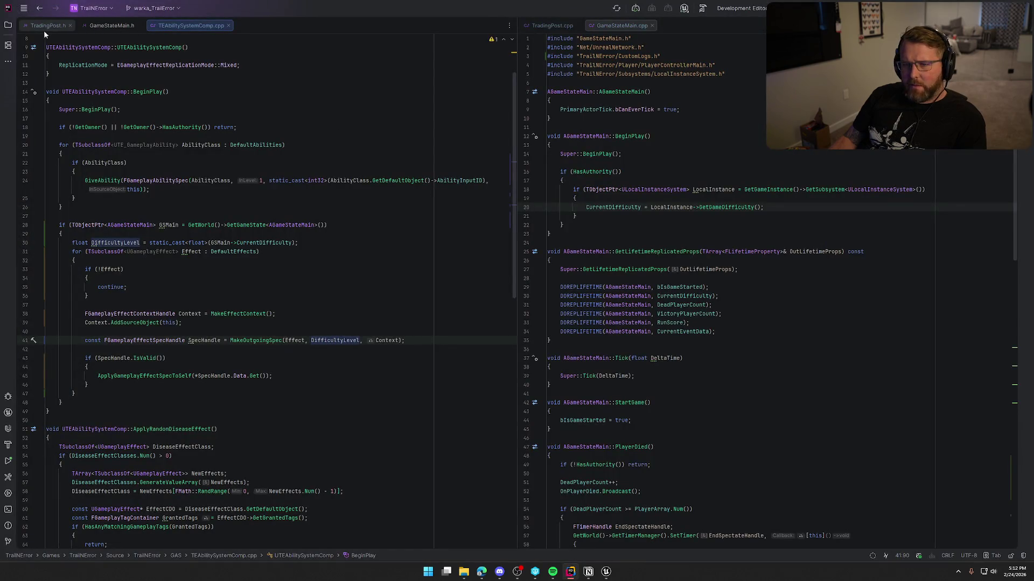
{"action": "left_click", "coordinate": [8, 25]}
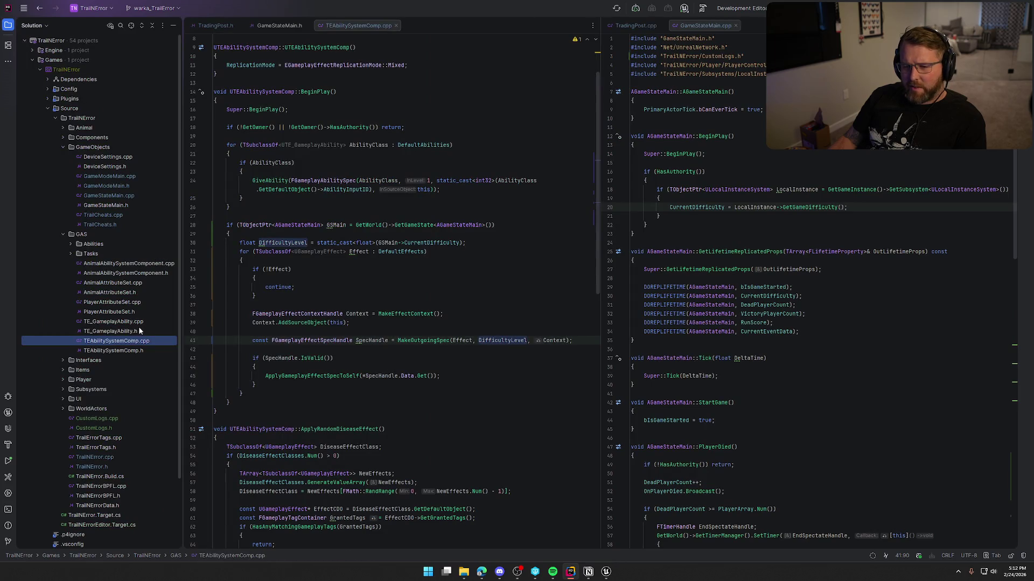
{"action": "left_click", "coordinate": [62, 147]}
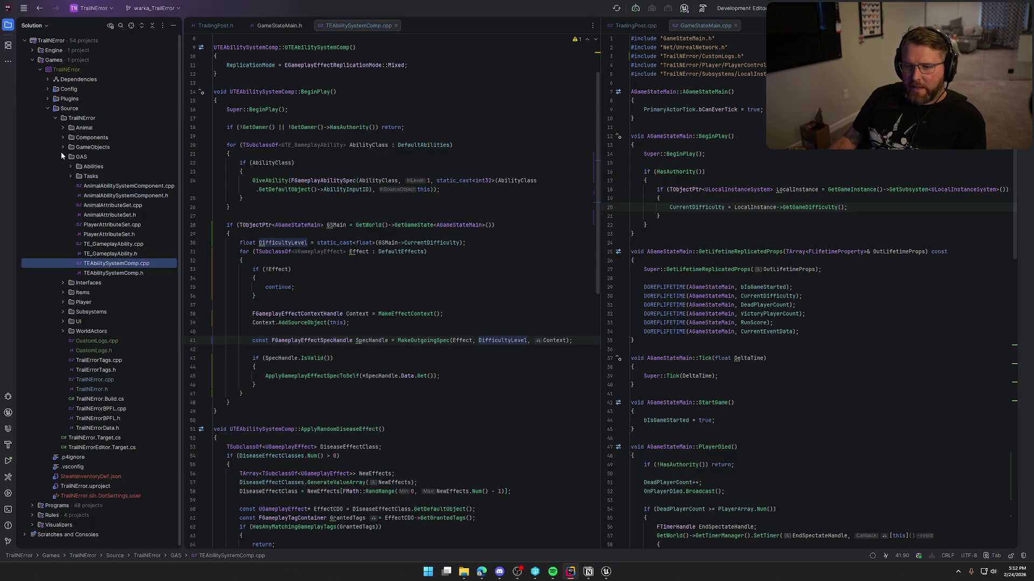
{"action": "left_click", "coordinate": [62, 153]}
{"action": "left_click", "coordinate": [63, 195]}
{"action": "double_click", "coordinate": [115, 215]}
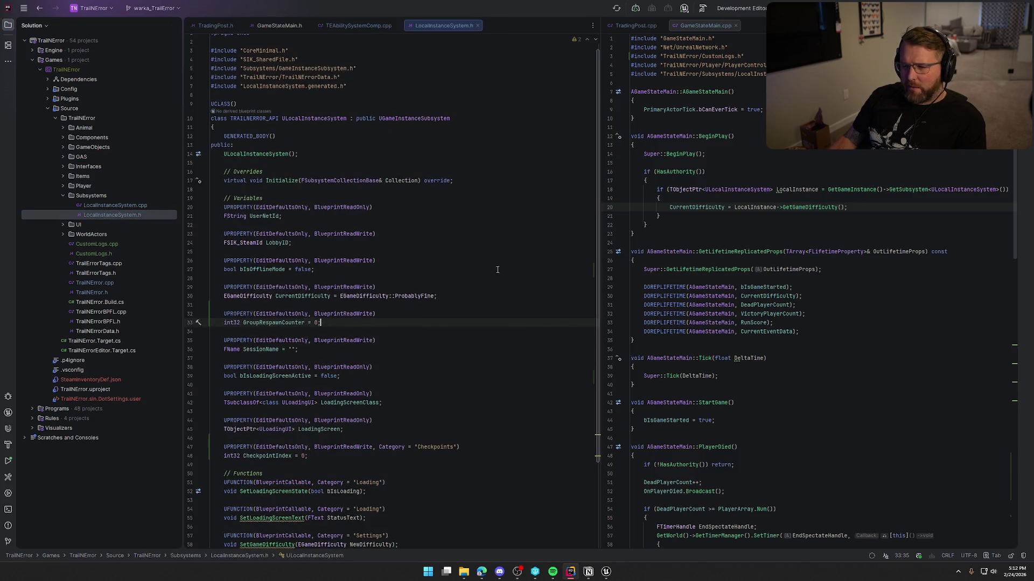
- Replace the ProbablyFine default difficulty with ProfessionallyUnqualified using autocomplete
{"action": "double_click", "coordinate": [403, 296]}
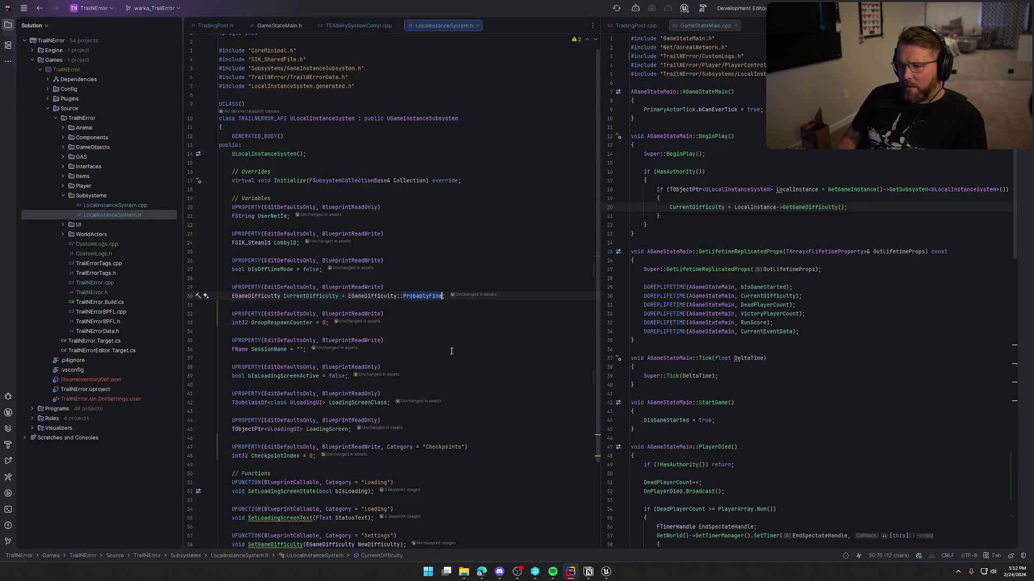
{"action": "key", "text": "BackSpace"}
{"action": "type", "text": ":"}
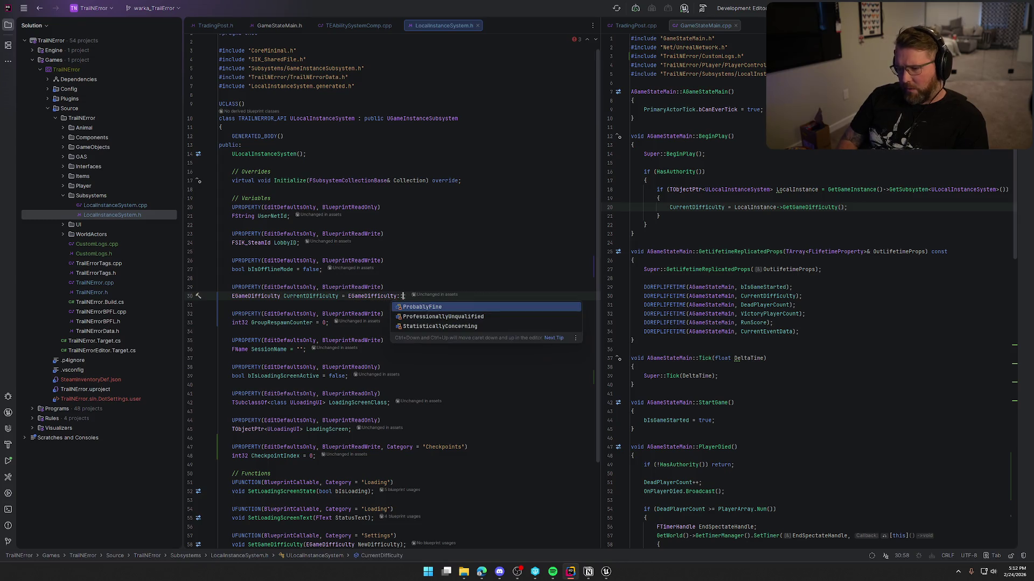
{"action": "key", "text": "Down"}
{"action": "key", "text": "Down"}
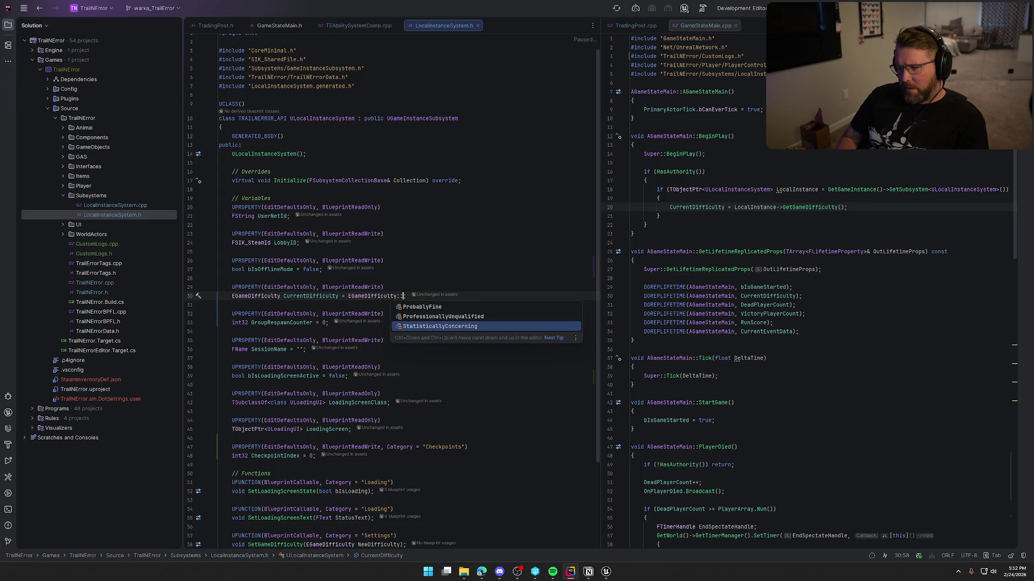
{"action": "key", "text": "Up"}
{"action": "key", "text": "Return"}
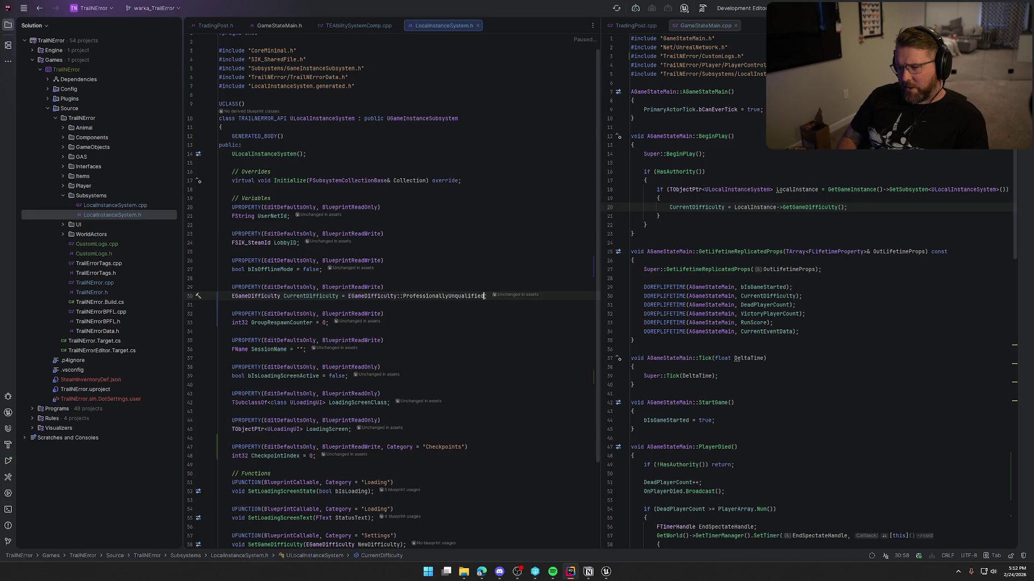
{"action": "left_click", "coordinate": [607, 572]}
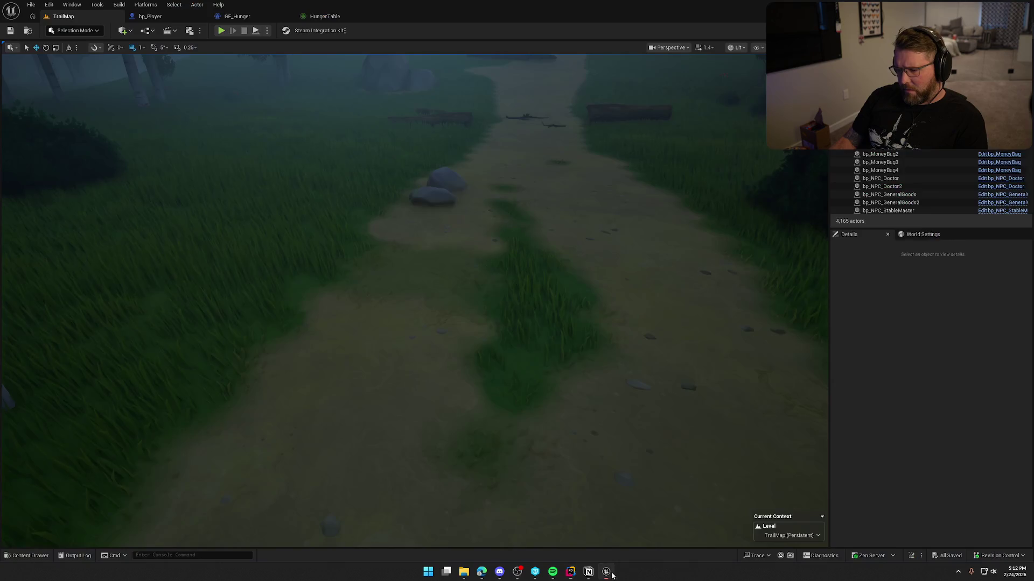
- Live-compile the ProfessionallyUnqualified change, close the log, and start a new play session
{"action": "left_click", "coordinate": [909, 556]}
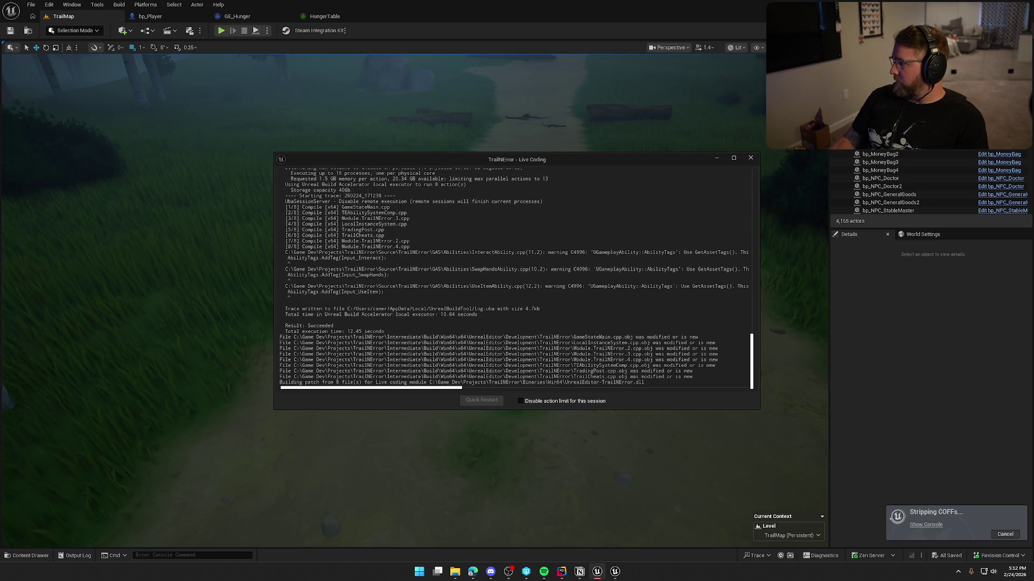
{"action": "left_click", "coordinate": [615, 573]}
{"action": "left_click", "coordinate": [749, 159]}
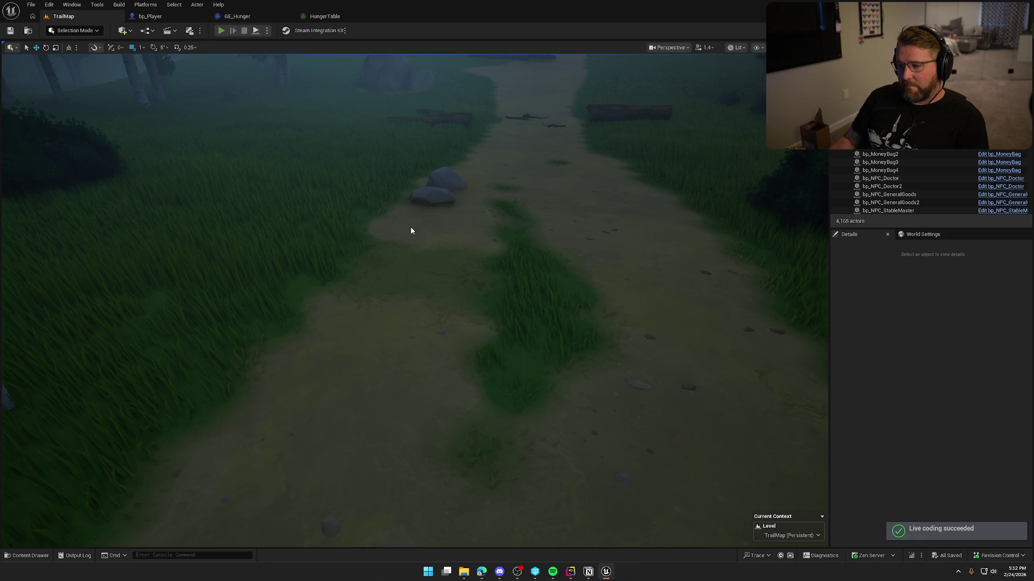
{"action": "key", "text": "alt+p"}
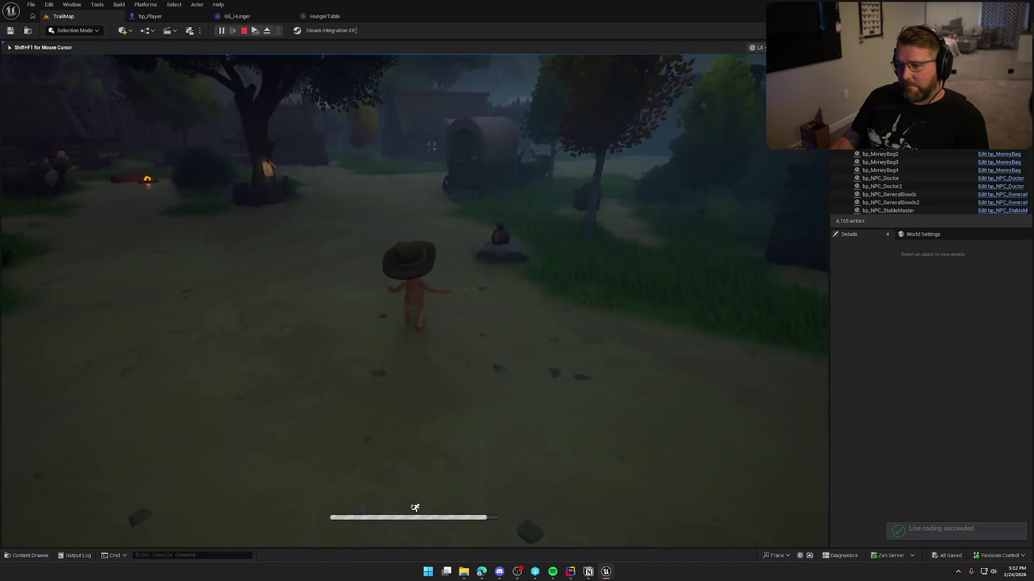
{"action": "key", "text": "apostrophe"}
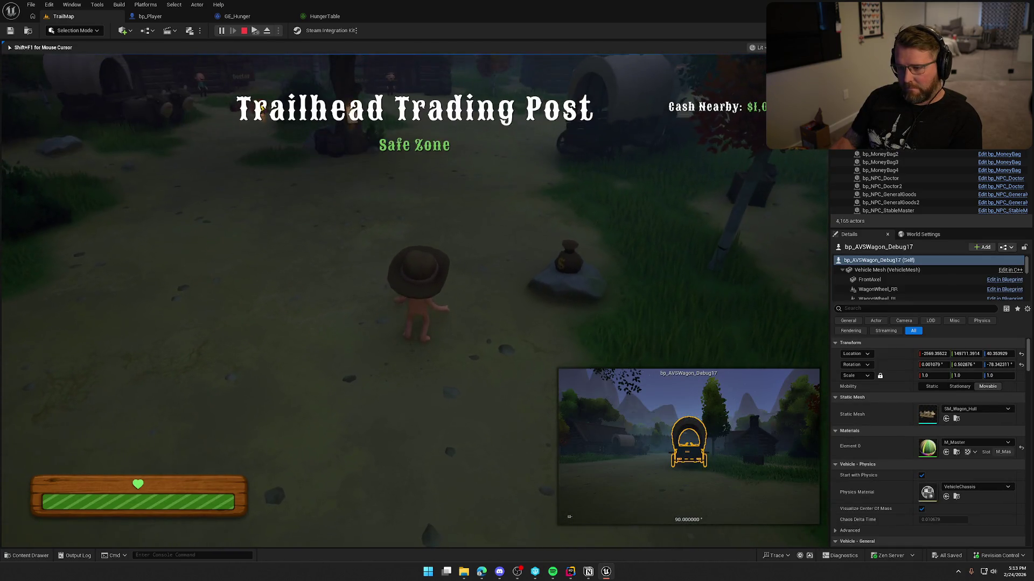
{"action": "key", "text": "apostrophe"}
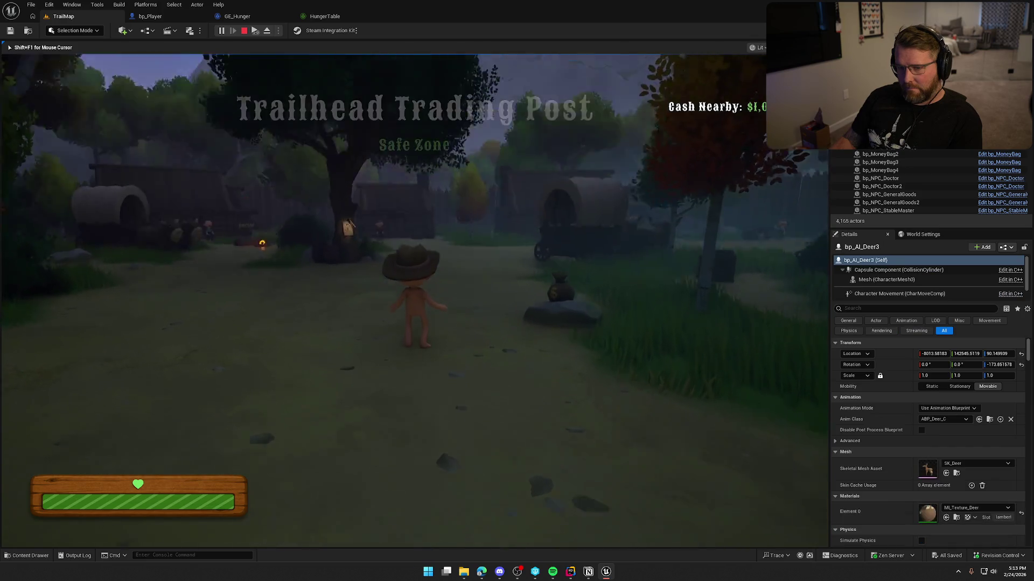
{"action": "key", "text": "apostrophe"}
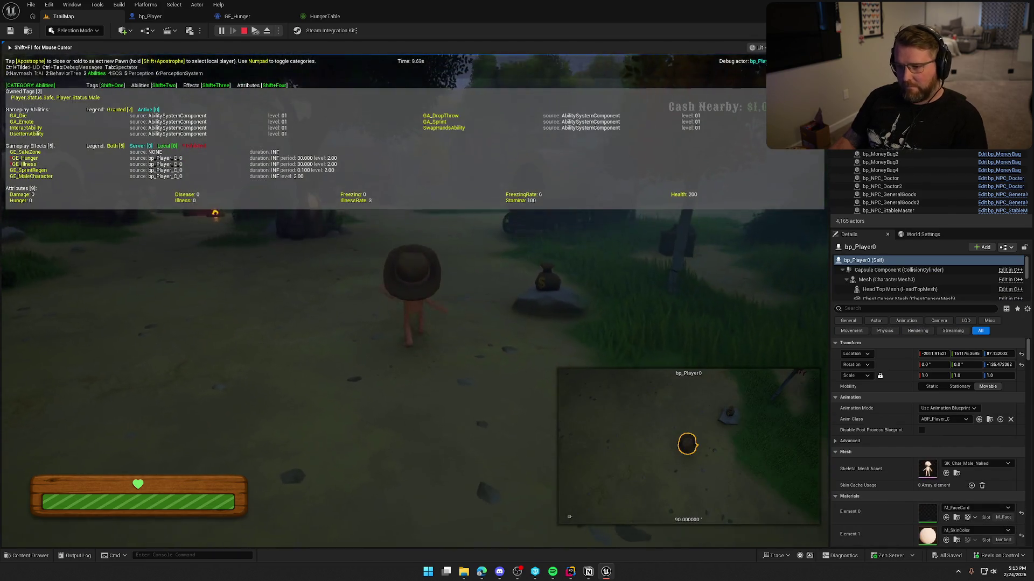
{"action": "key", "text": "shift+w"}
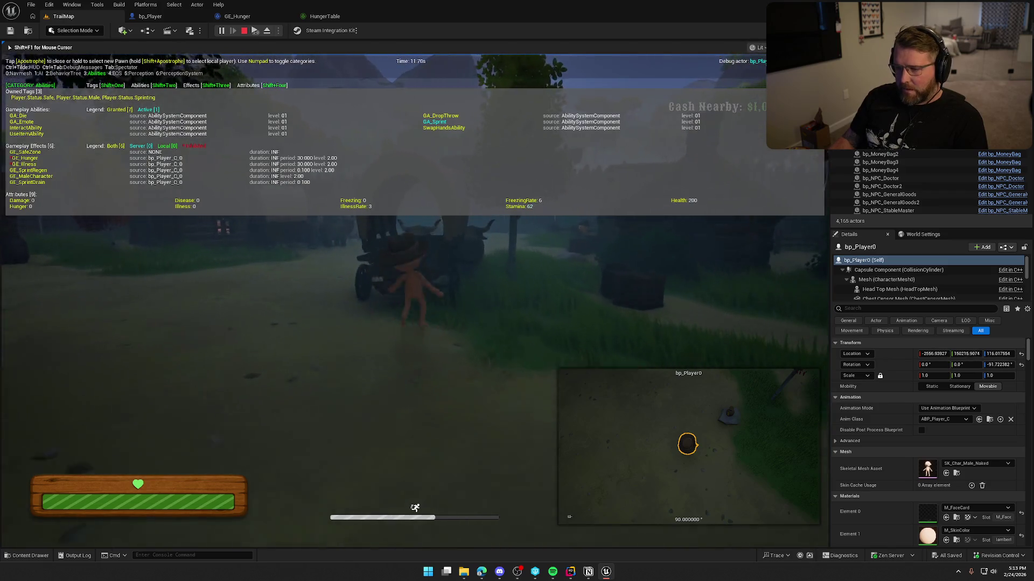
{"action": "key", "text": "e"}
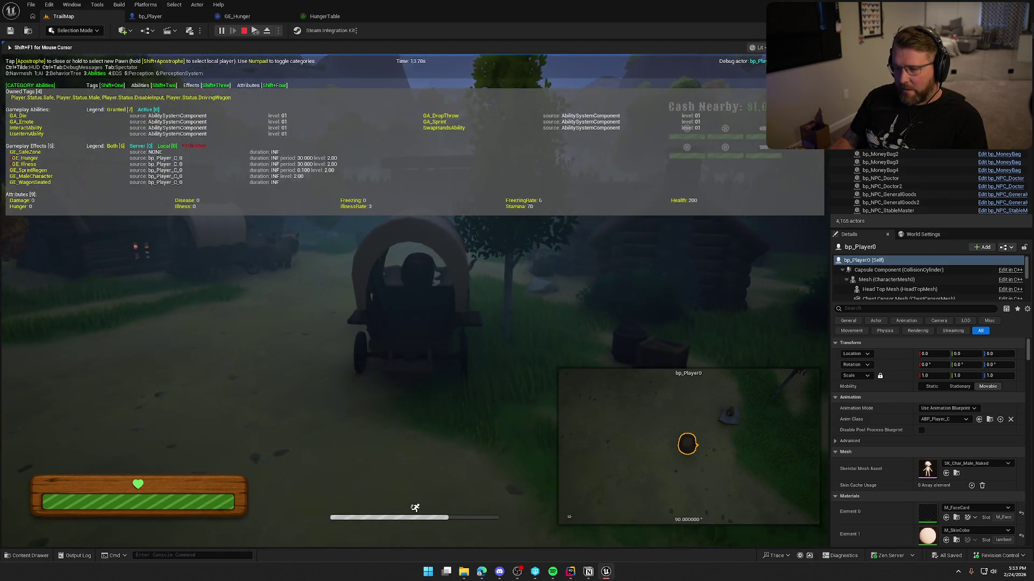
{"action": "key", "text": "w"}
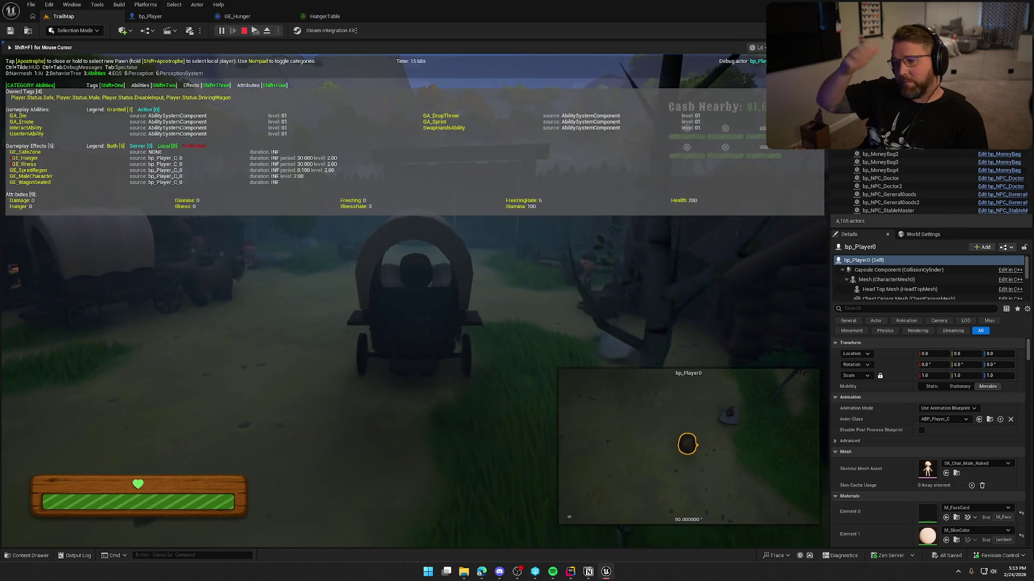
{"action": "key", "text": "d"}
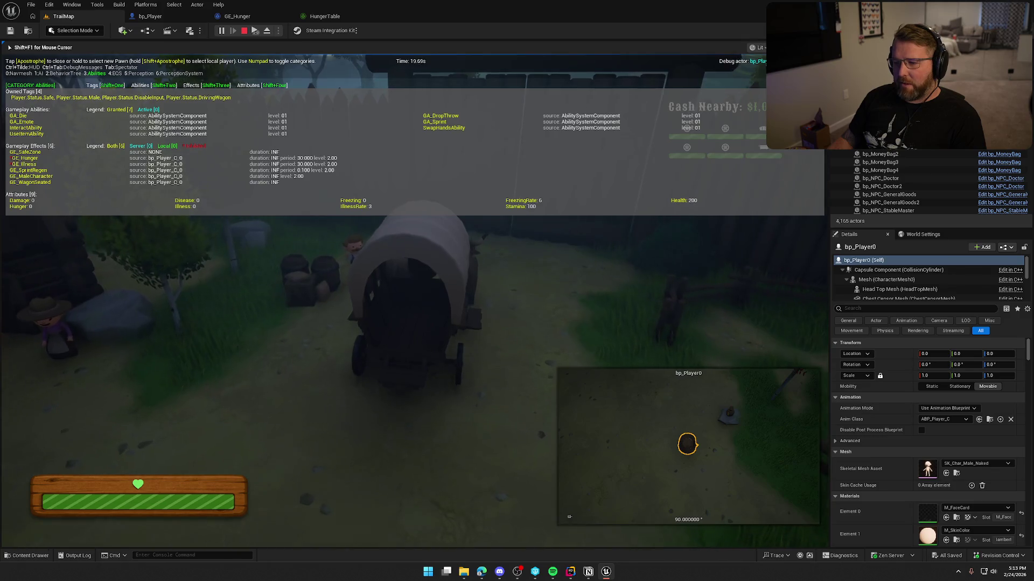
{"action": "key", "text": "e"}
{"action": "key", "text": "shift+w"}
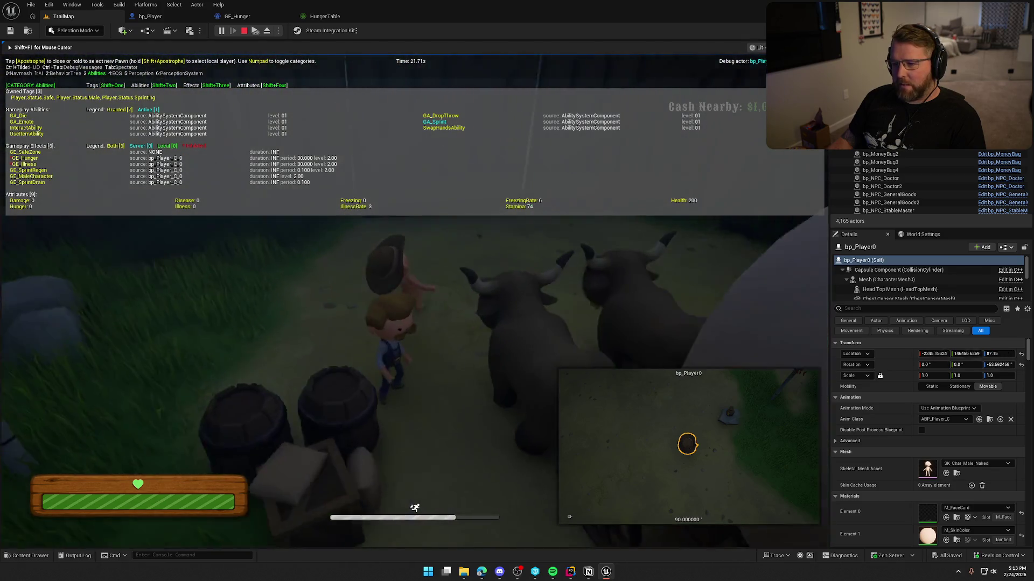
{"action": "key", "text": "w"}
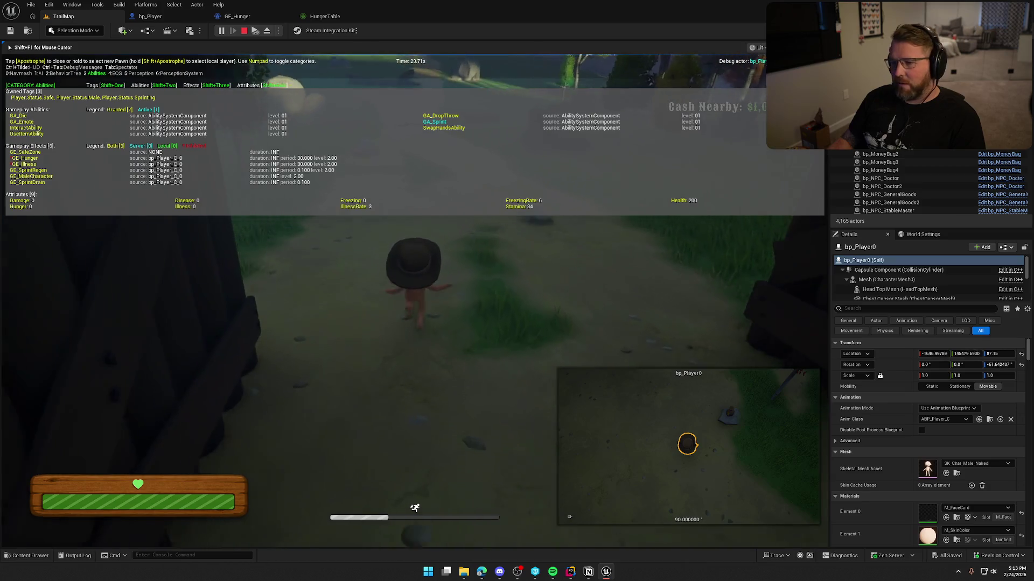
{"action": "key", "text": "w"}
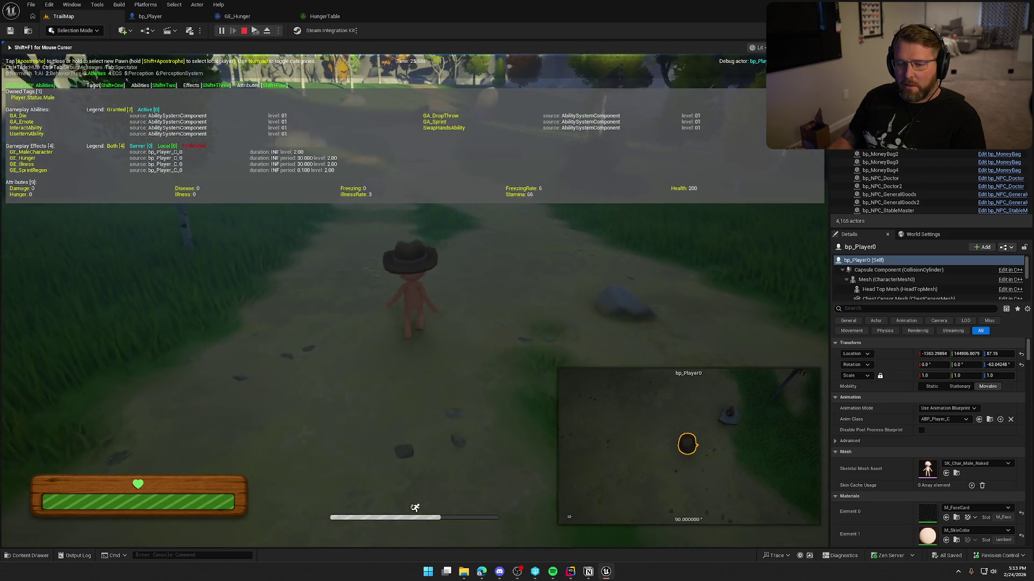
{"action": "key", "text": "w"}
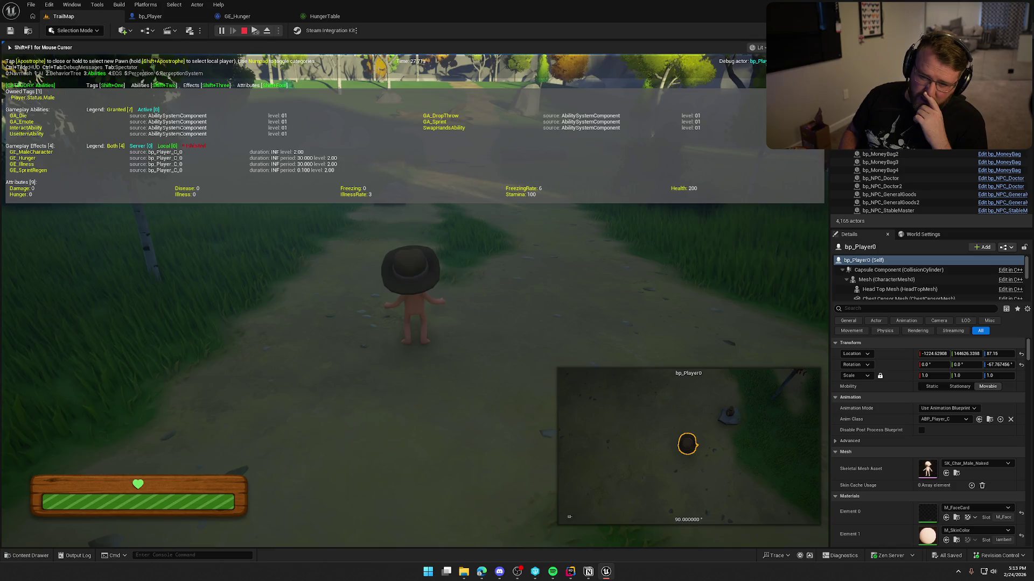
{"action": "key", "text": "w"}
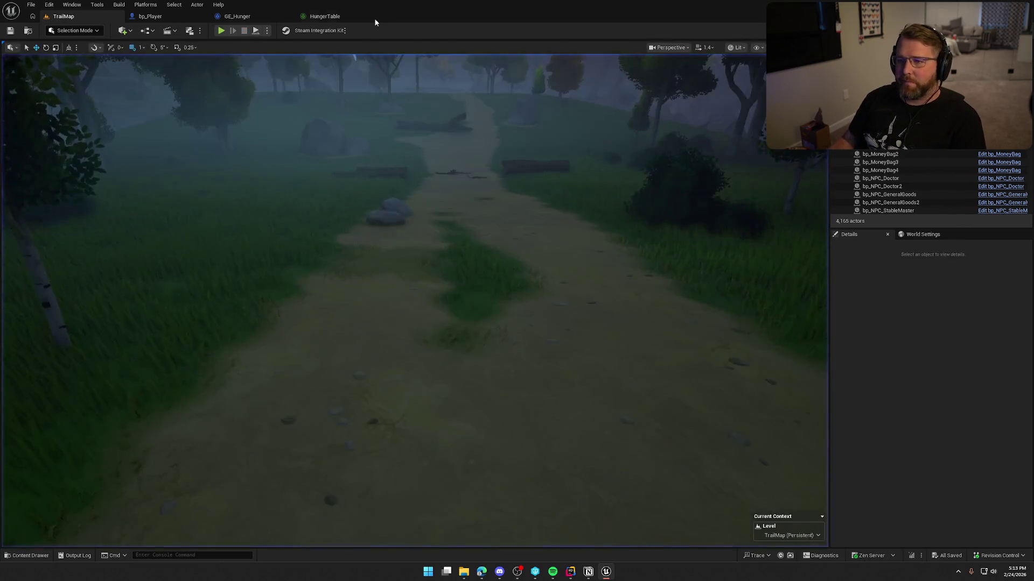
- Open GE_Illness from the Content Drawer and scroll its Class Defaults to the Illness modifier
{"action": "left_click", "coordinate": [326, 16]}
{"action": "left_click", "coordinate": [76, 124]}
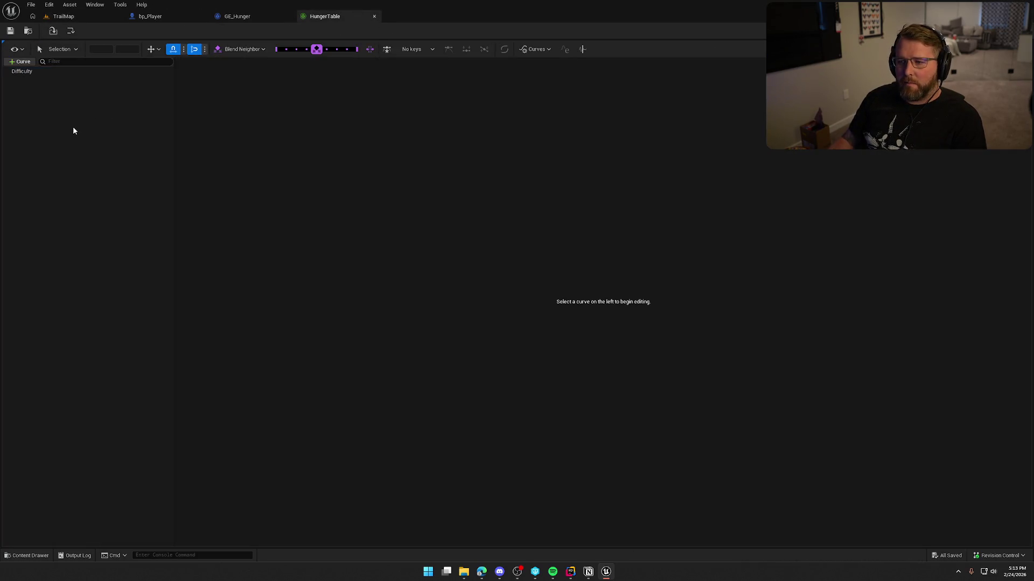
{"action": "left_click", "coordinate": [240, 16]}
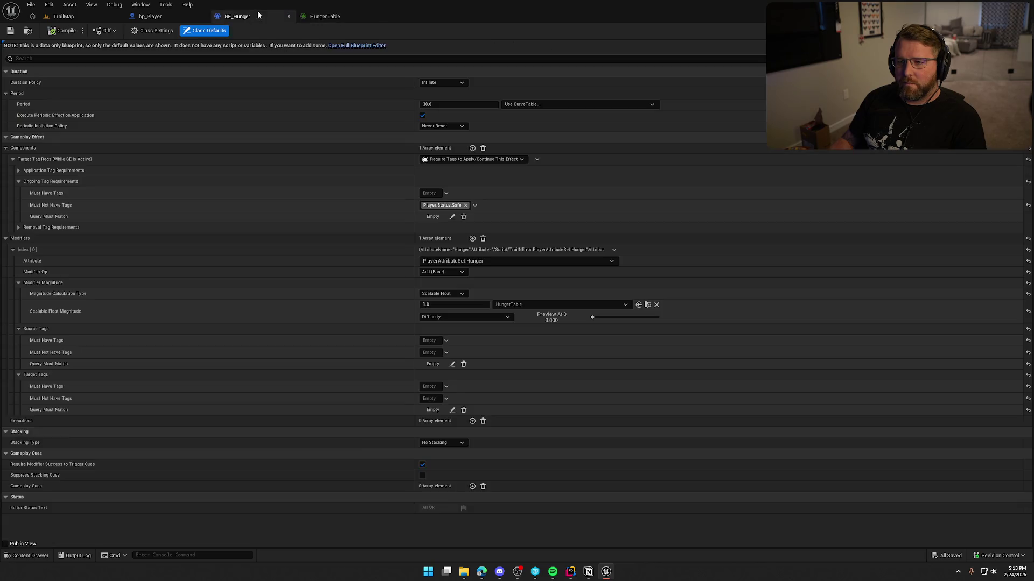
{"action": "left_click", "coordinate": [28, 30]}
{"action": "double_click", "coordinate": [627, 425]}
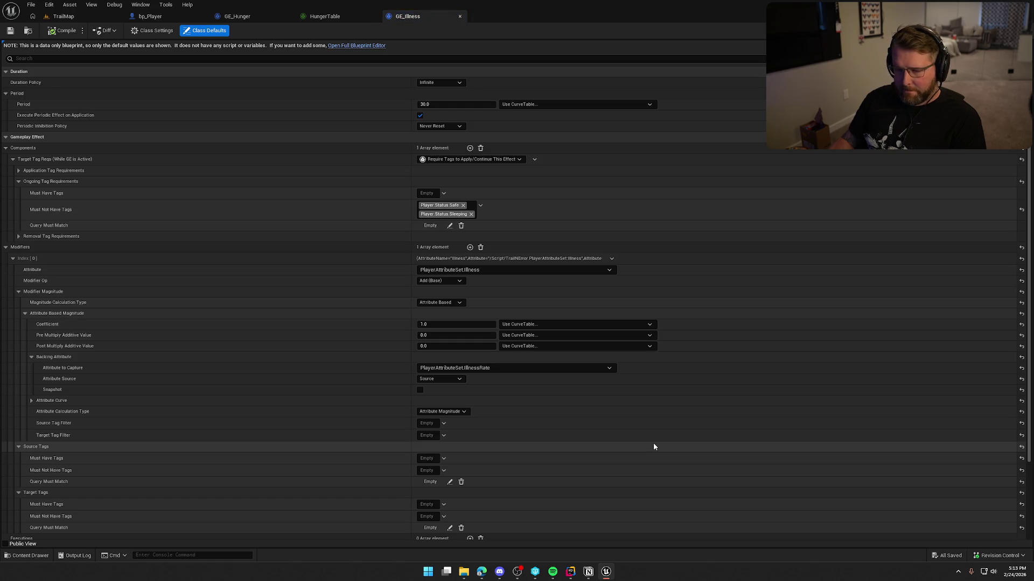
{"action": "scroll", "coordinate": [653, 447], "scroll_direction": "down", "scroll_amount": 2}
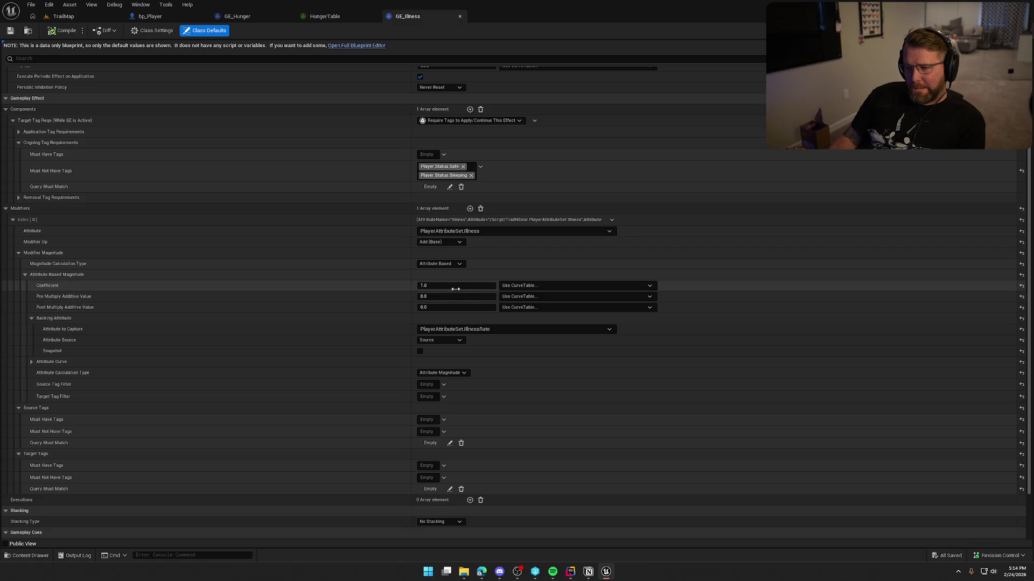
- Create an IllnessTable curve table for GE_Illness's coefficient, then open it for editing
{"action": "left_click", "coordinate": [516, 286]}
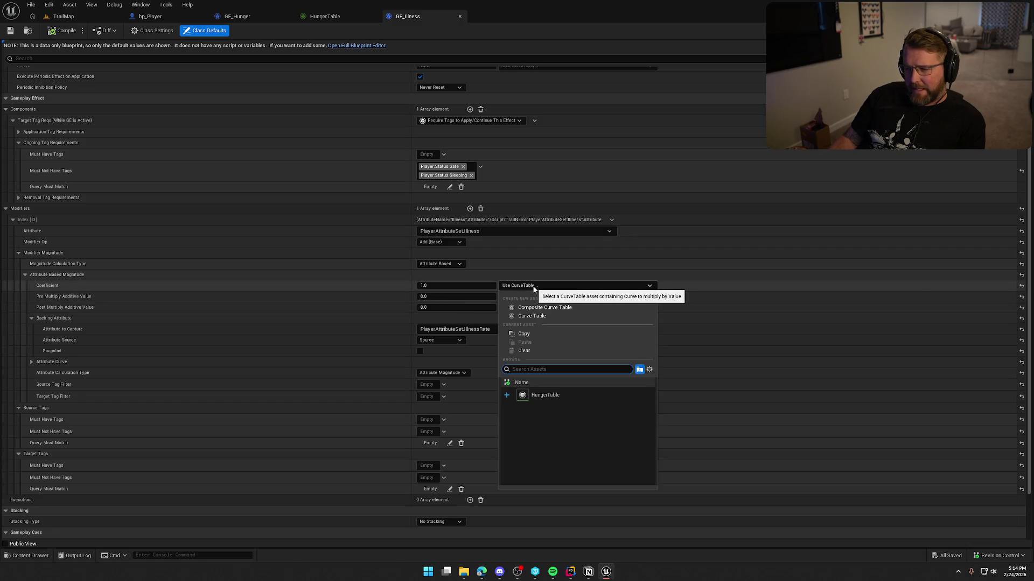
{"action": "left_click", "coordinate": [545, 315]}
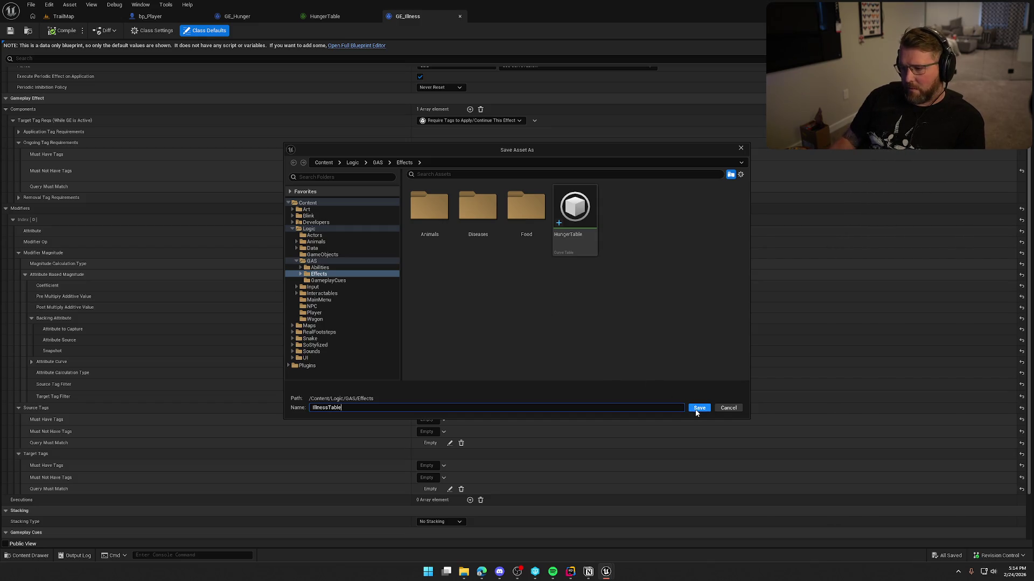
{"action": "left_click", "coordinate": [697, 412]}
{"action": "left_click", "coordinate": [480, 286]}
{"action": "left_click", "coordinate": [474, 307]}
{"action": "left_click", "coordinate": [524, 297]}
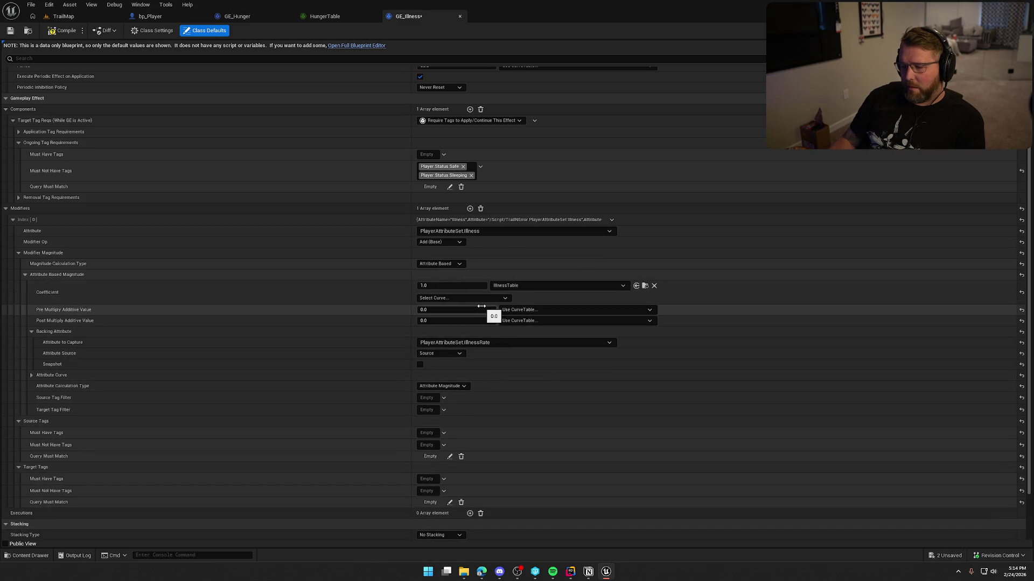
{"action": "left_click", "coordinate": [644, 287]}
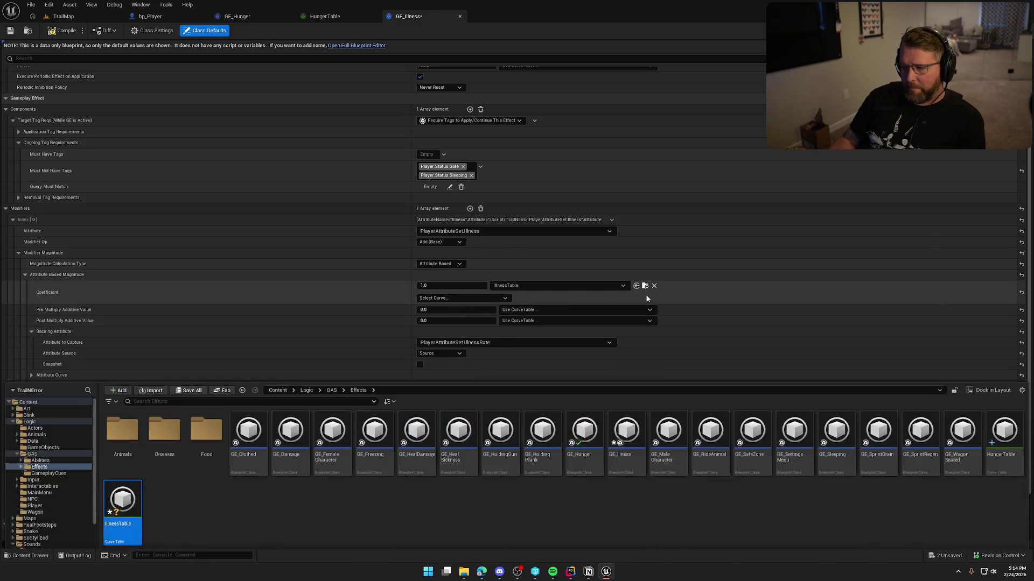
{"action": "double_click", "coordinate": [126, 475]}
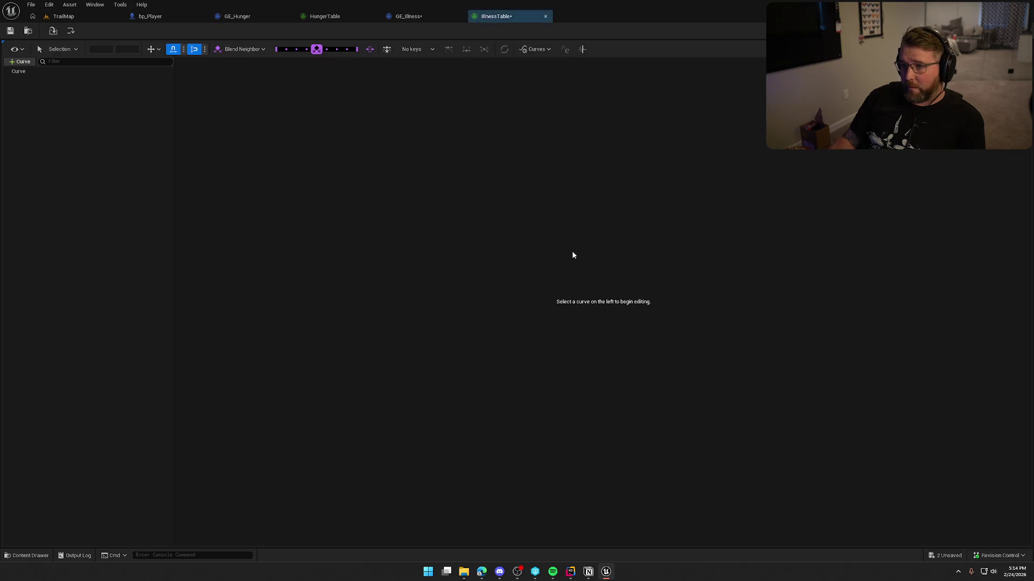
- Rename IllnessTable's default curve to Difficulty
{"action": "left_click", "coordinate": [23, 71]}
{"action": "right_click", "coordinate": [22, 72]}
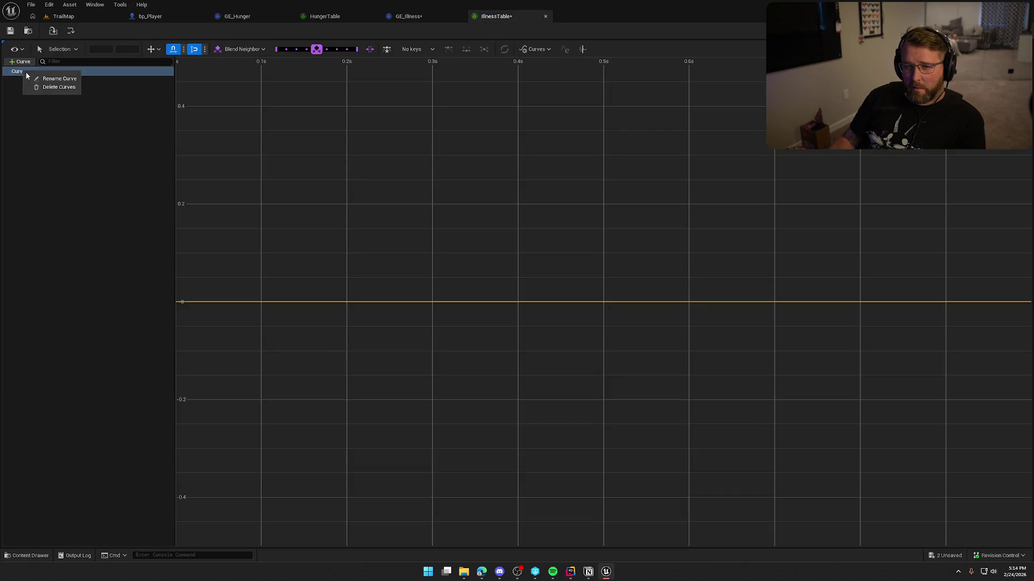
{"action": "left_click", "coordinate": [44, 79]}
{"action": "type", "text": "Difficulty"}
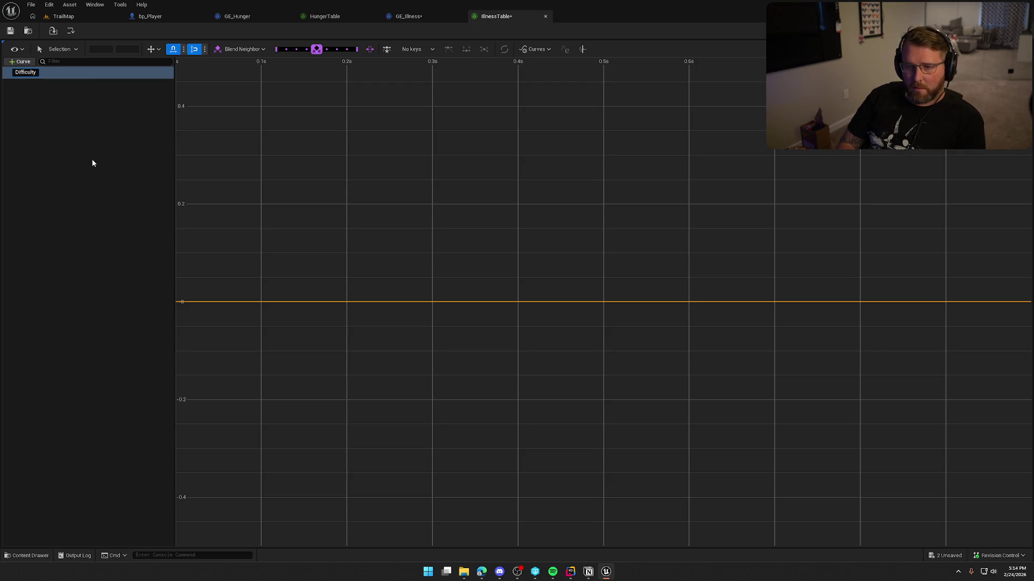
{"action": "key", "text": "Return"}
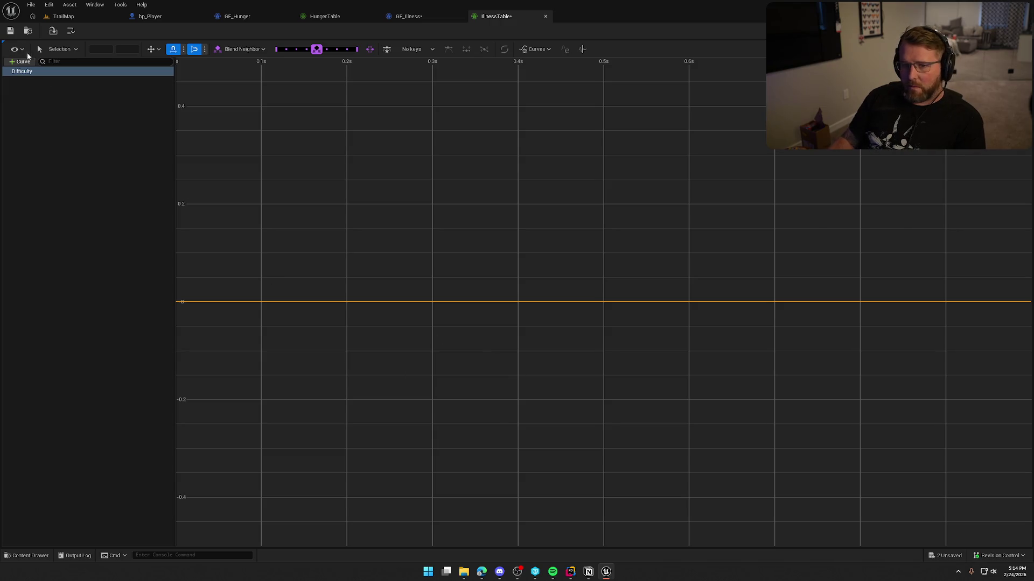
- Set GE_Illness's coefficient curve to Difficulty, compile the effect, and check it out
{"action": "left_click", "coordinate": [436, 15]}
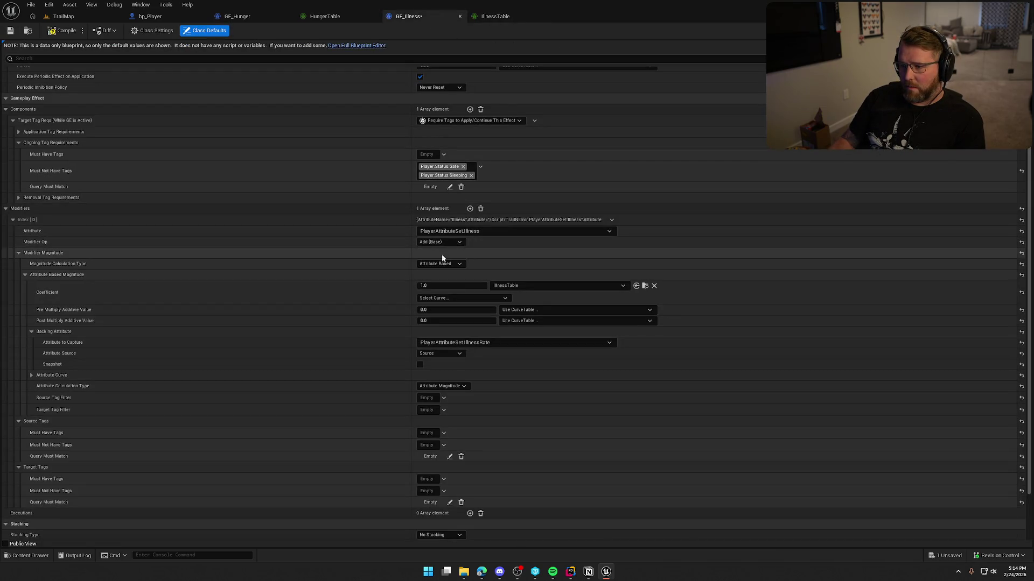
{"action": "left_click", "coordinate": [439, 298]}
{"action": "left_click", "coordinate": [429, 323]}
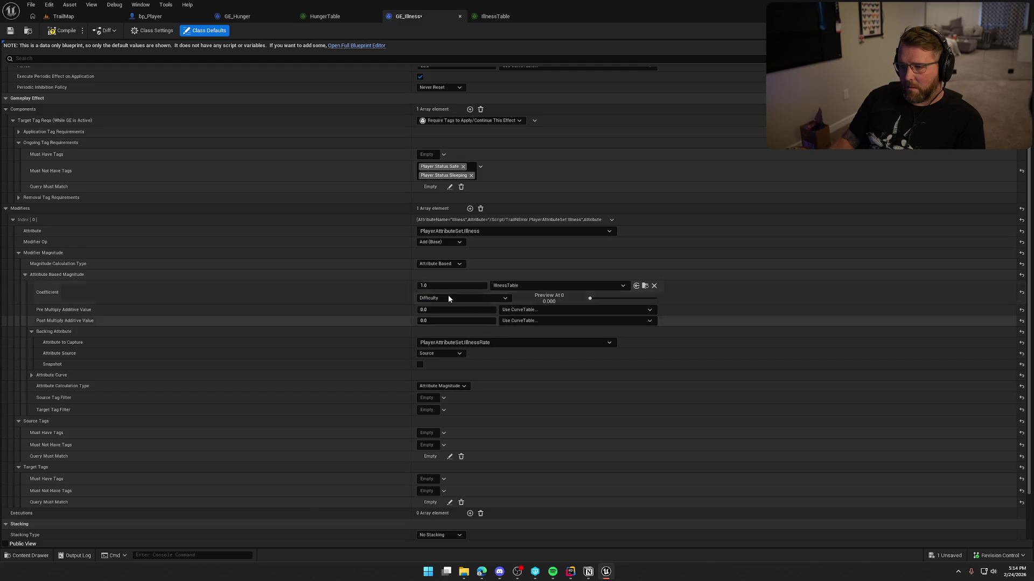
{"action": "left_click", "coordinate": [53, 34]}
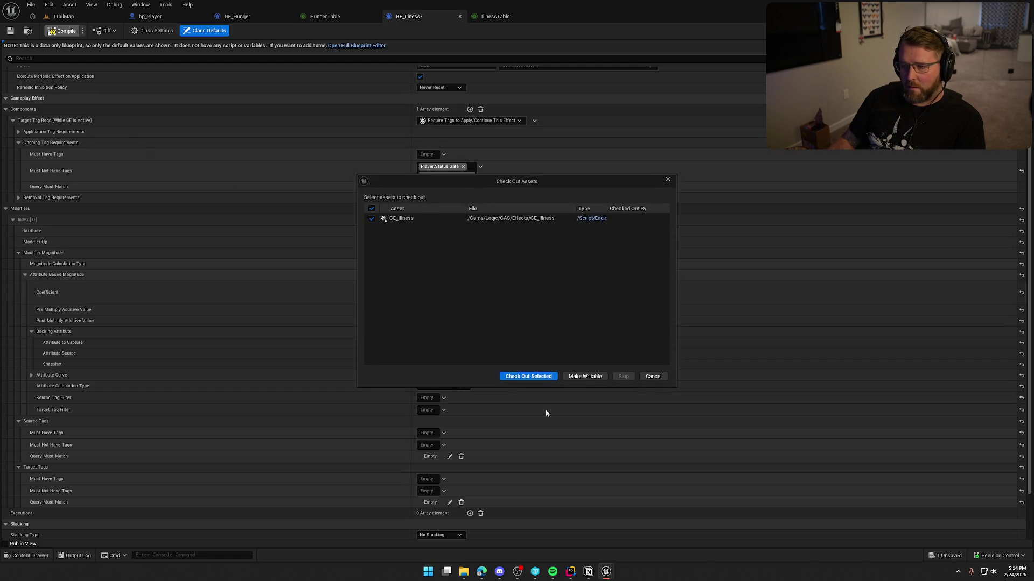
{"action": "left_click", "coordinate": [527, 377]}
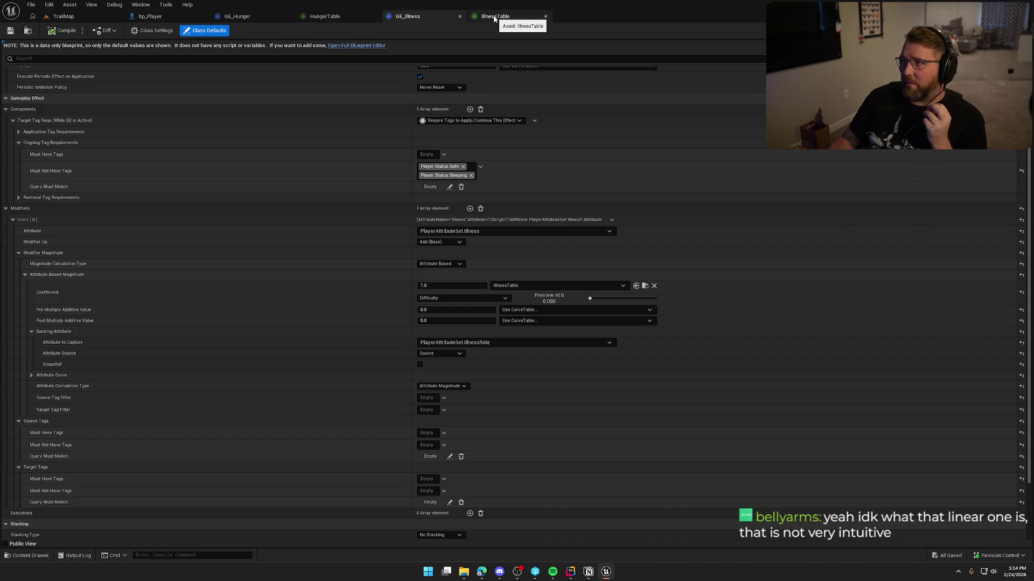
- Add a key to the Difficulty curve at time 0 with value 0.5
{"action": "left_click", "coordinate": [494, 17]}
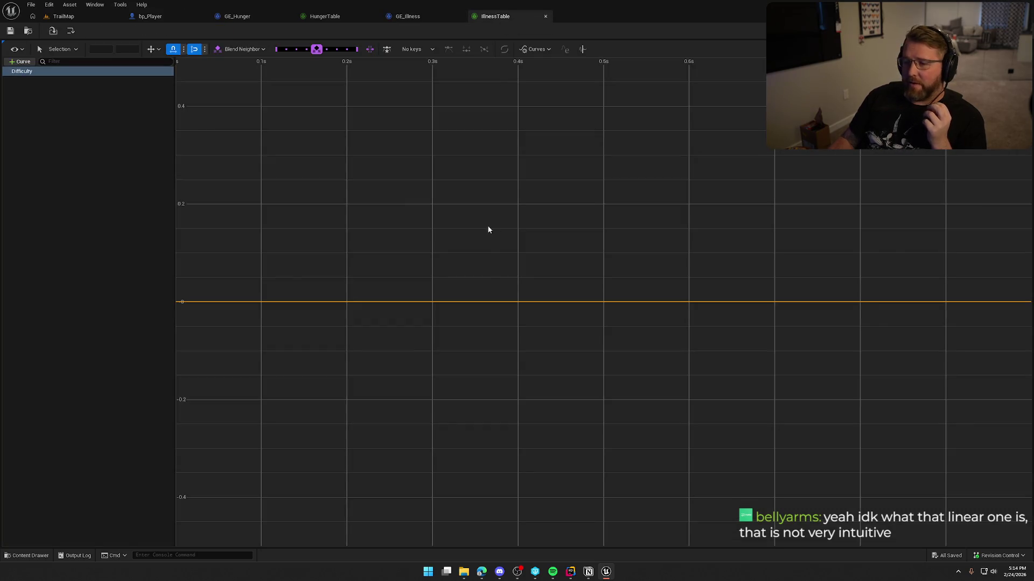
{"action": "right_click", "coordinate": [387, 306]}
{"action": "left_click", "coordinate": [407, 329]}
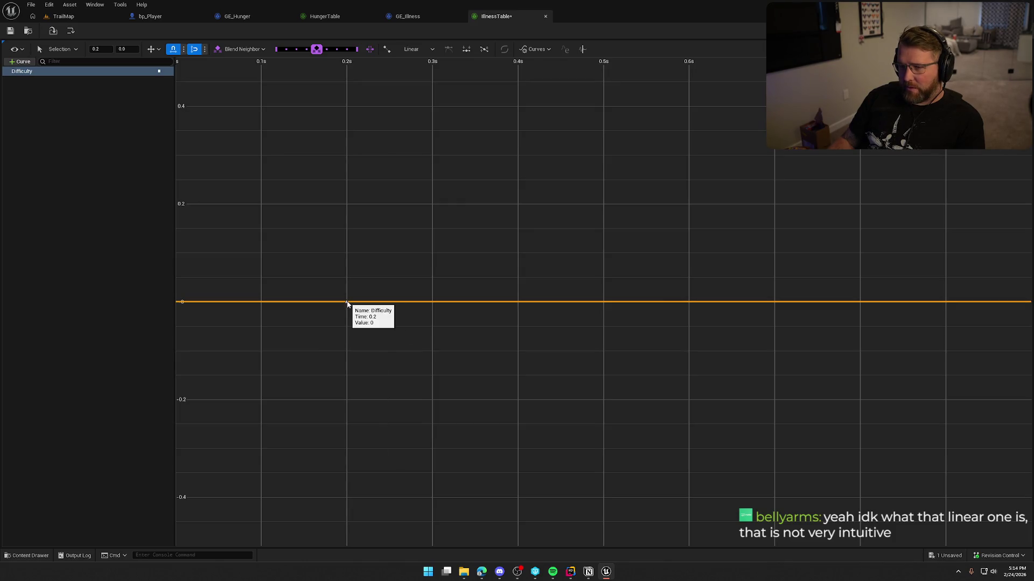
{"action": "scroll", "coordinate": [348, 305], "scroll_direction": "down", "scroll_amount": 5}
{"action": "left_click_drag", "start_coordinate": [424, 326], "coordinate": [341, 327]}
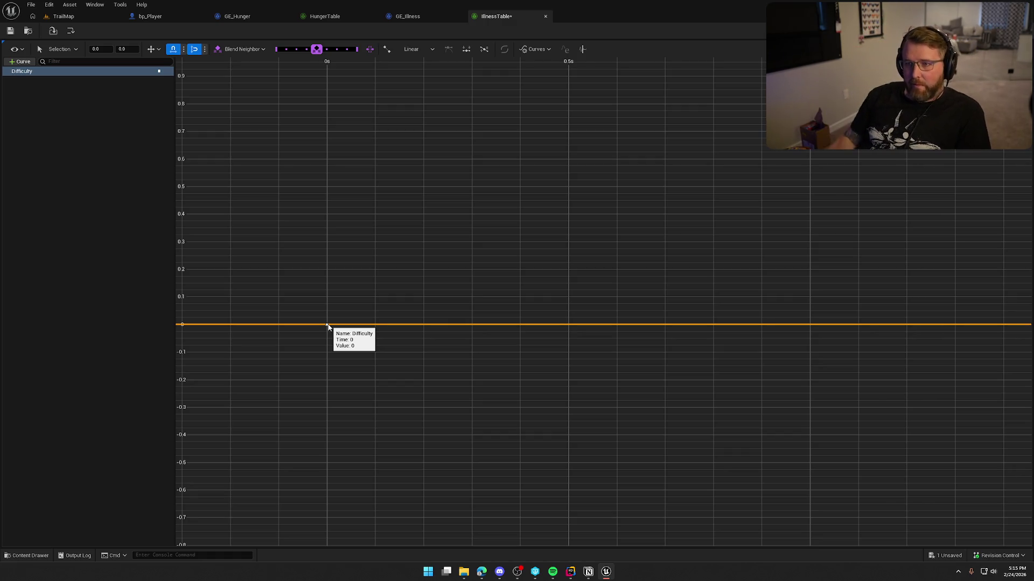
{"action": "left_click", "coordinate": [407, 16]}
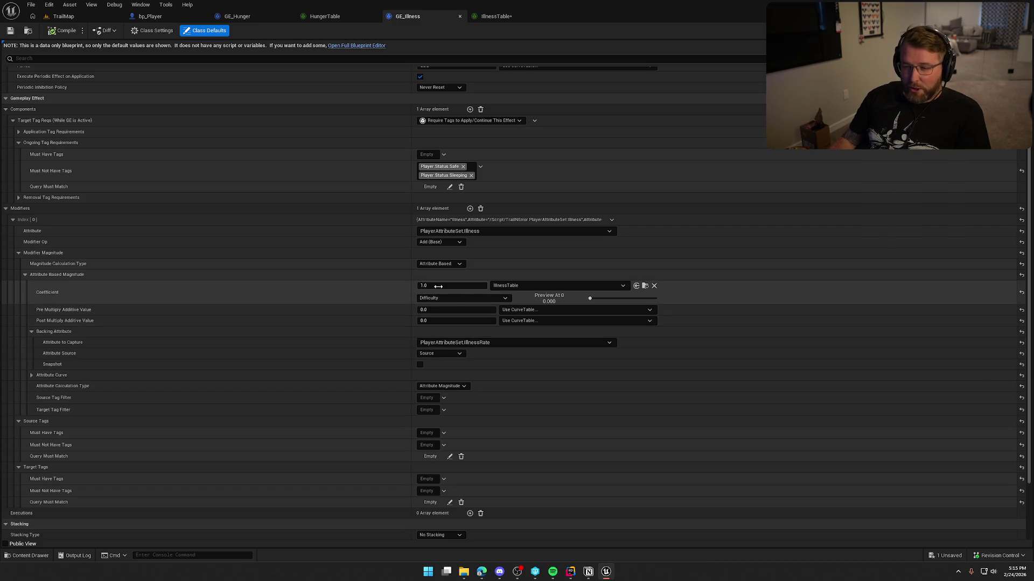
{"action": "left_click", "coordinate": [499, 16]}
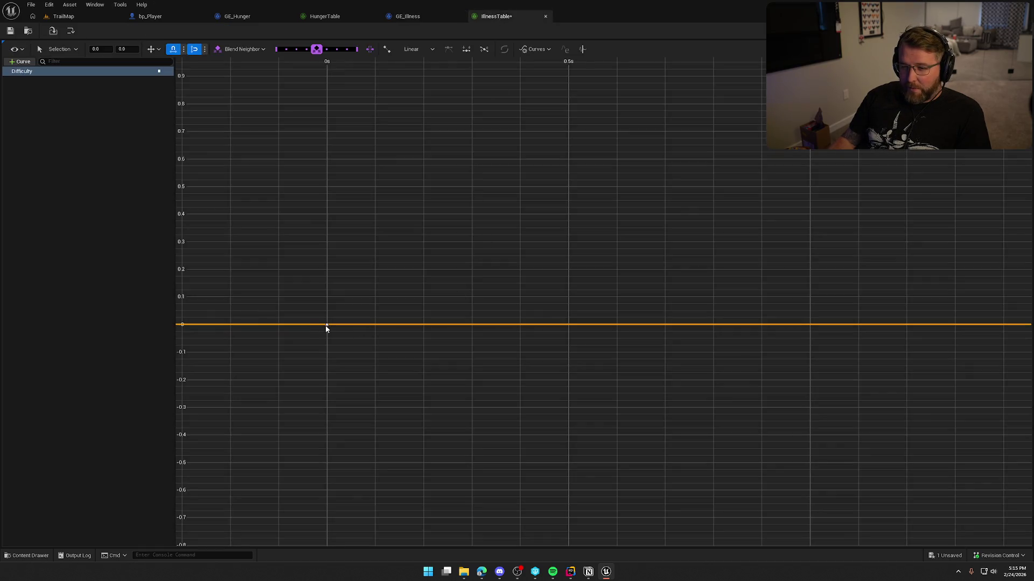
{"action": "mouse_move", "coordinate": [326, 327]}
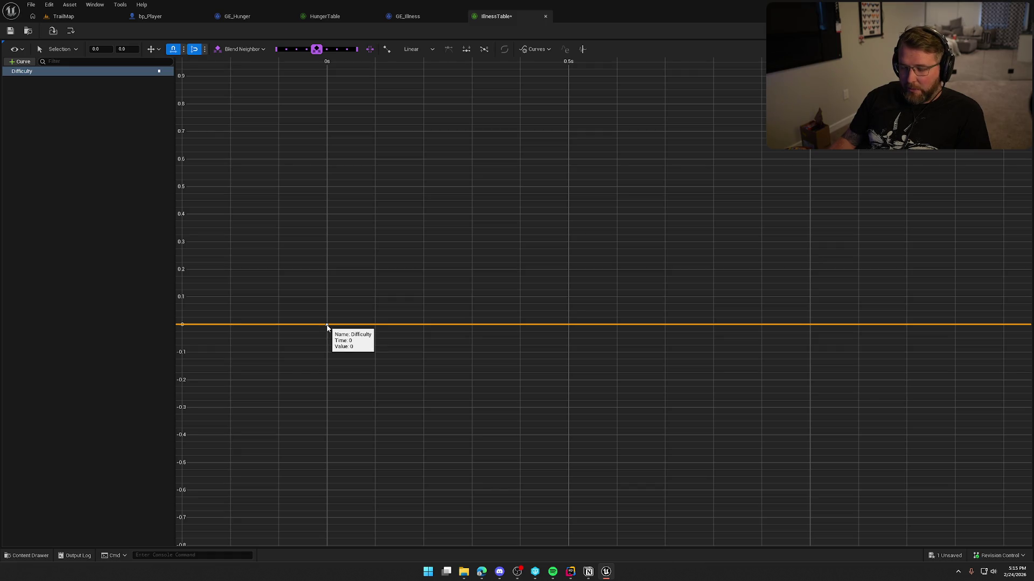
{"action": "left_click_drag", "start_coordinate": [326, 326], "coordinate": [325, 189]}
- Add a second Difficulty curve key at time 1 with value 1
{"action": "mouse_move", "coordinate": [327, 191]}
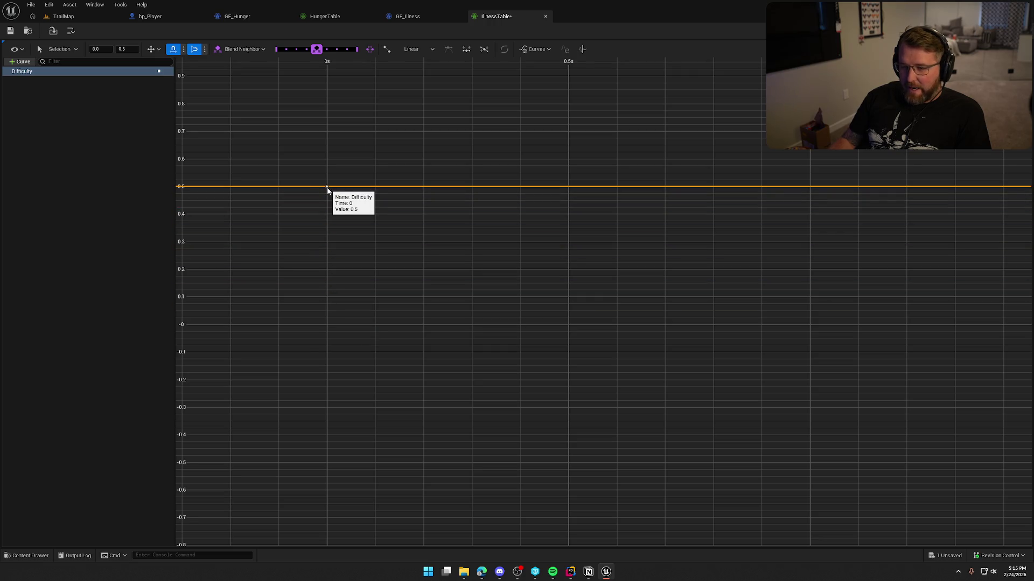
{"action": "left_click_drag", "start_coordinate": [424, 256], "coordinate": [380, 464]}
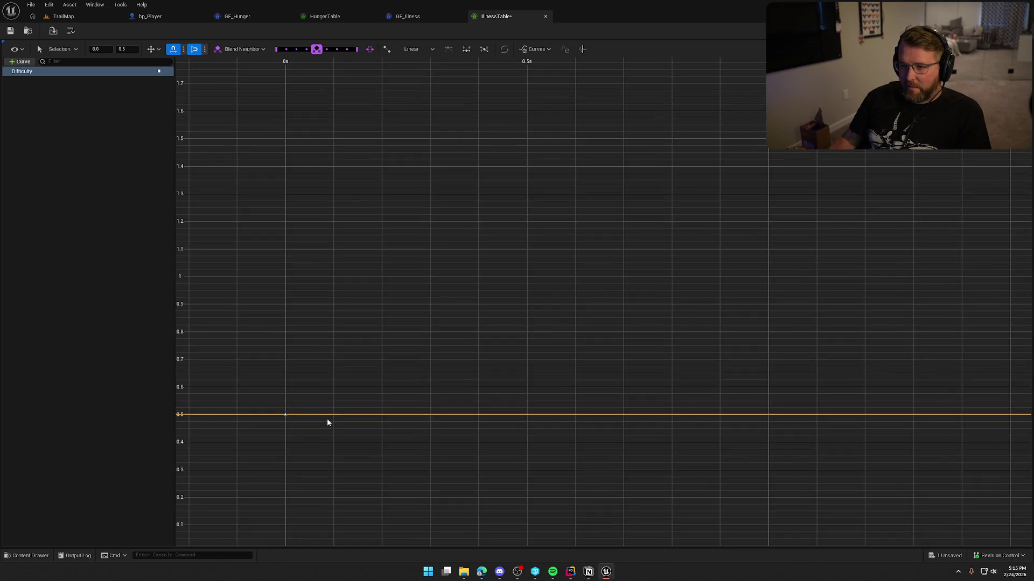
{"action": "scroll", "coordinate": [648, 438], "scroll_direction": "down", "scroll_amount": 5}
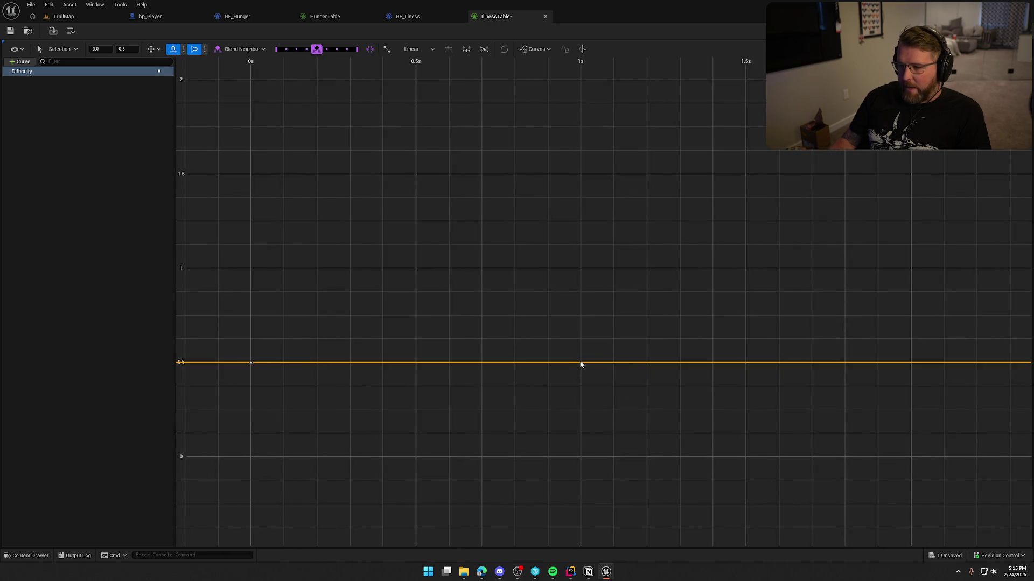
{"action": "right_click", "coordinate": [580, 367]}
{"action": "left_click", "coordinate": [598, 387]}
{"action": "mouse_move", "coordinate": [582, 365]}
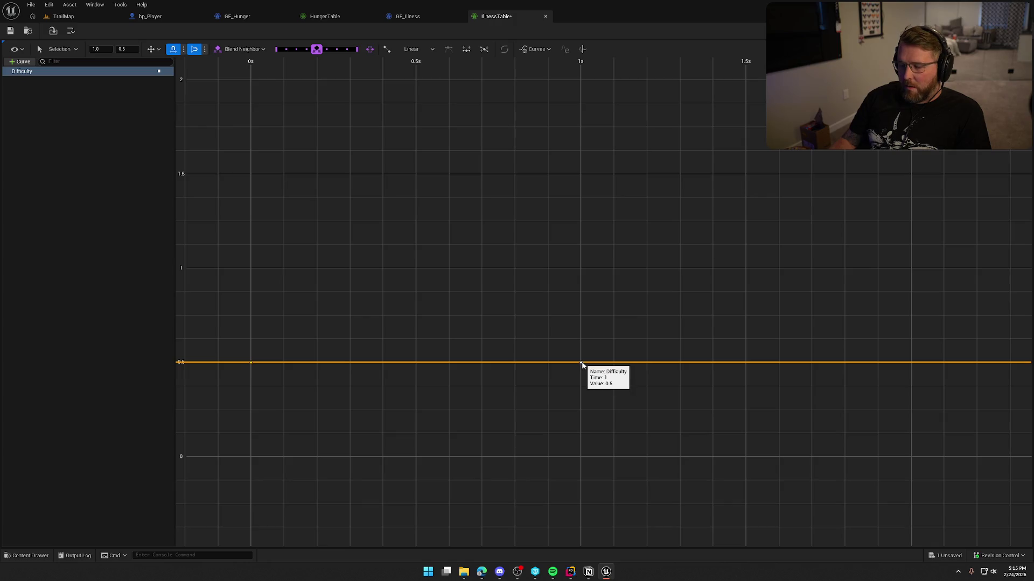
{"action": "left_click_drag", "start_coordinate": [582, 363], "coordinate": [580, 274]}
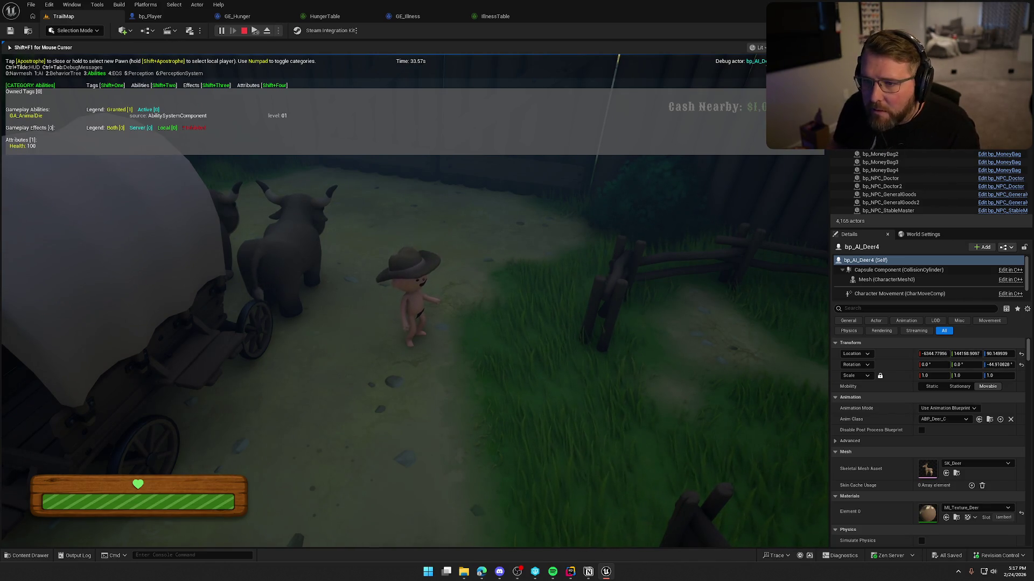
- Hide the debugger overlay, walk and sprint out through the gate, then stop the play session
{"action": "key", "text": "apostrophe"}
{"action": "key", "text": "apostrophe"}
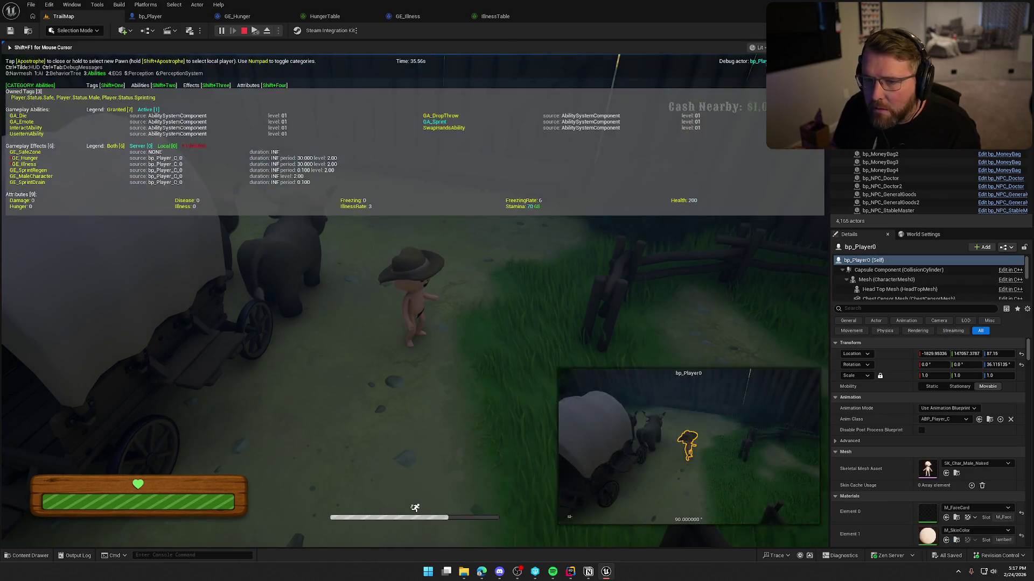
{"action": "key", "text": "w"}
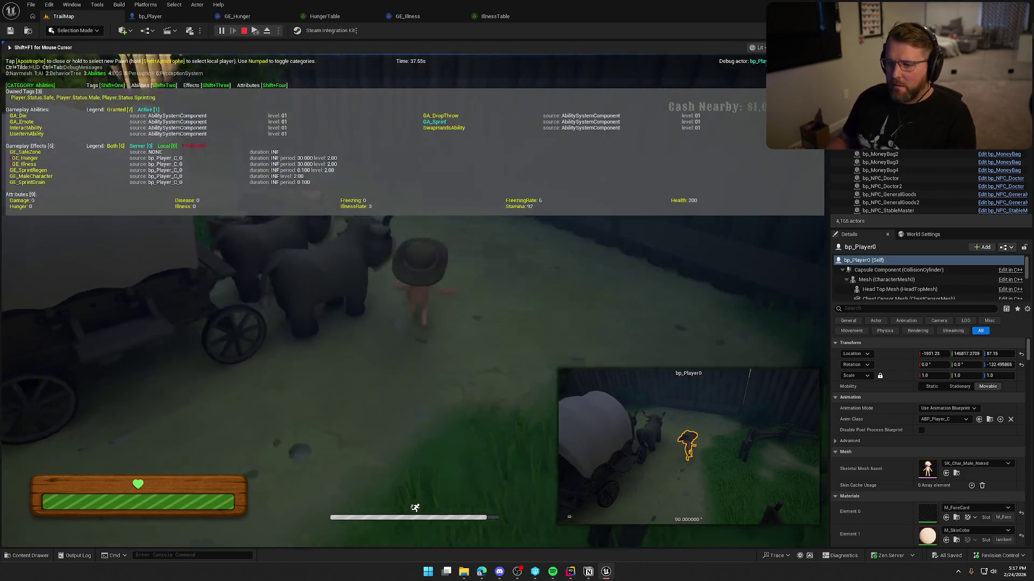
{"action": "key", "text": "shift+w"}
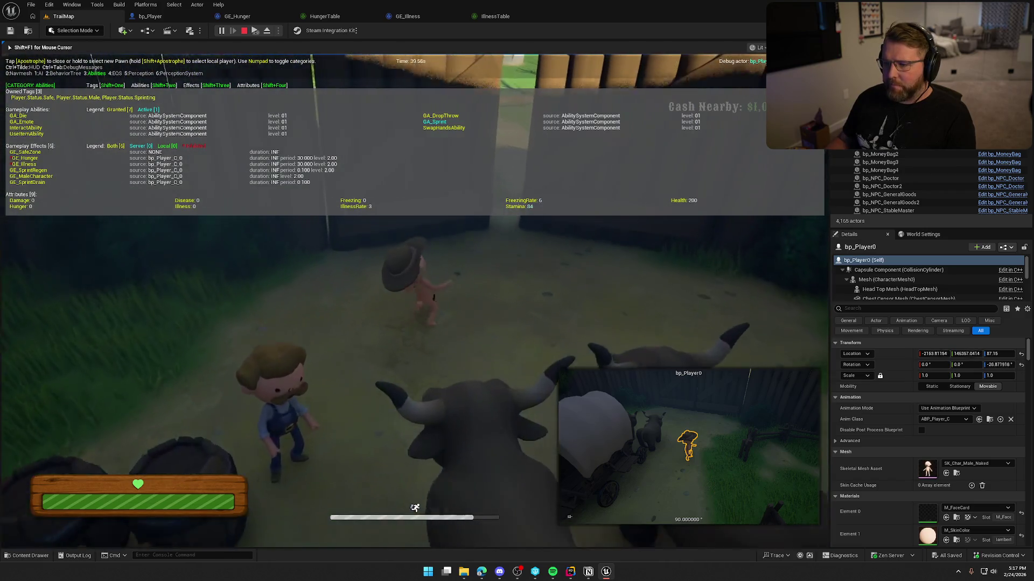
{"action": "key", "text": "shift+w"}
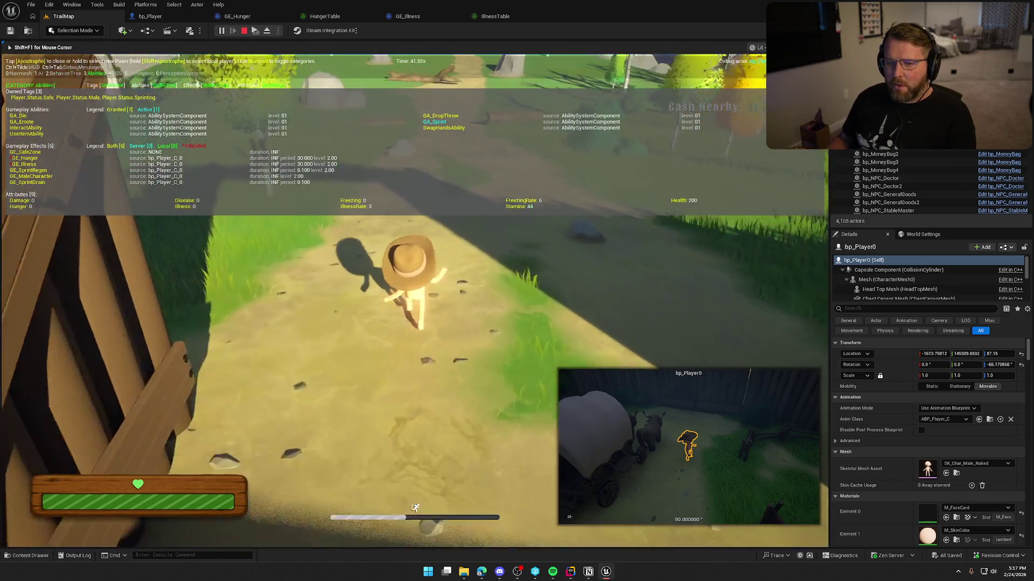
{"action": "key", "text": "w"}
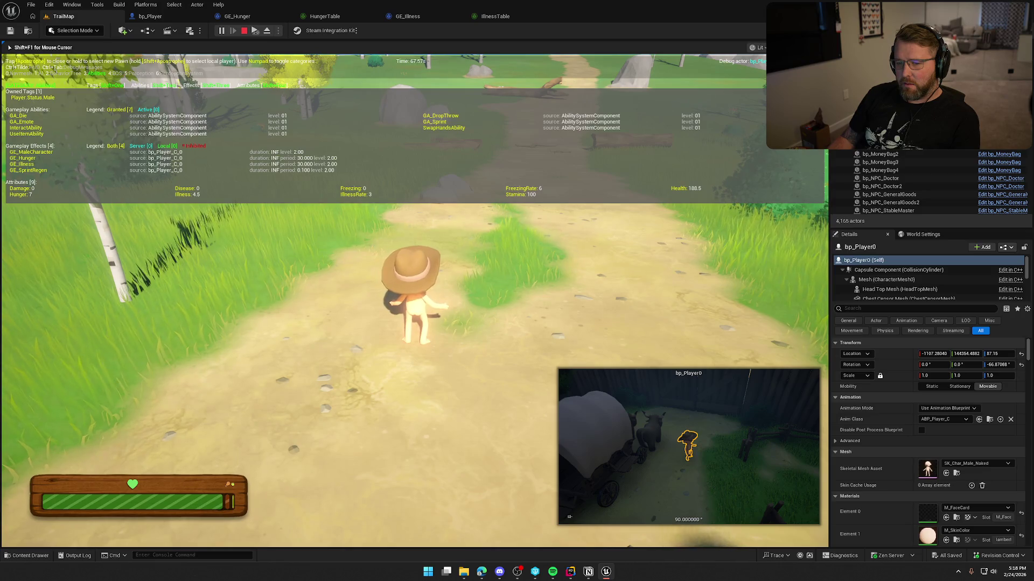
{"action": "key", "text": "Escape"}
- Change CurrentDifficulty's default in LocalInstanceSystem.h back to ProbablyFine
{"action": "left_click", "coordinate": [570, 571]}
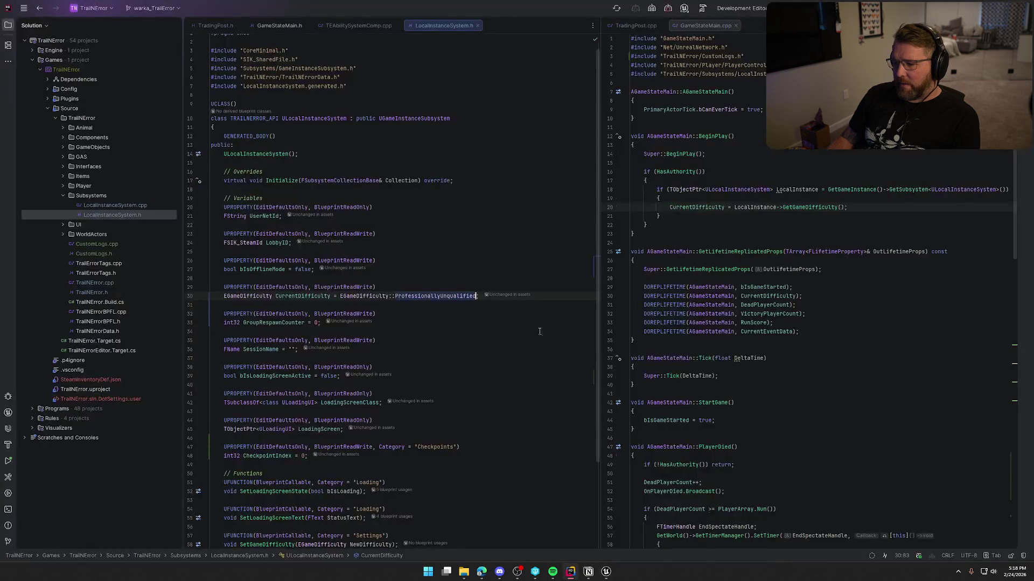
{"action": "double_click", "coordinate": [438, 298]}
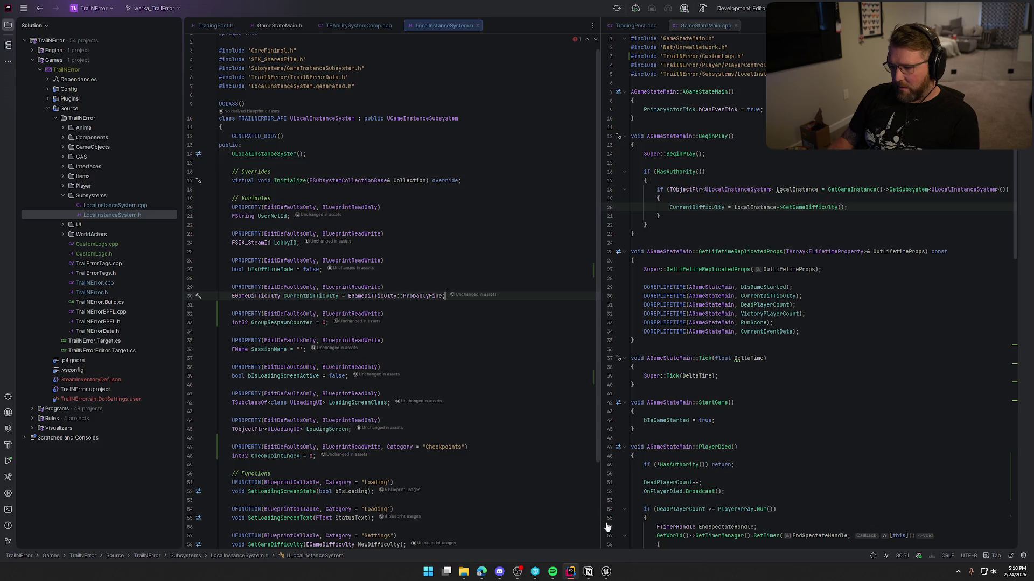
{"action": "left_click", "coordinate": [610, 573]}
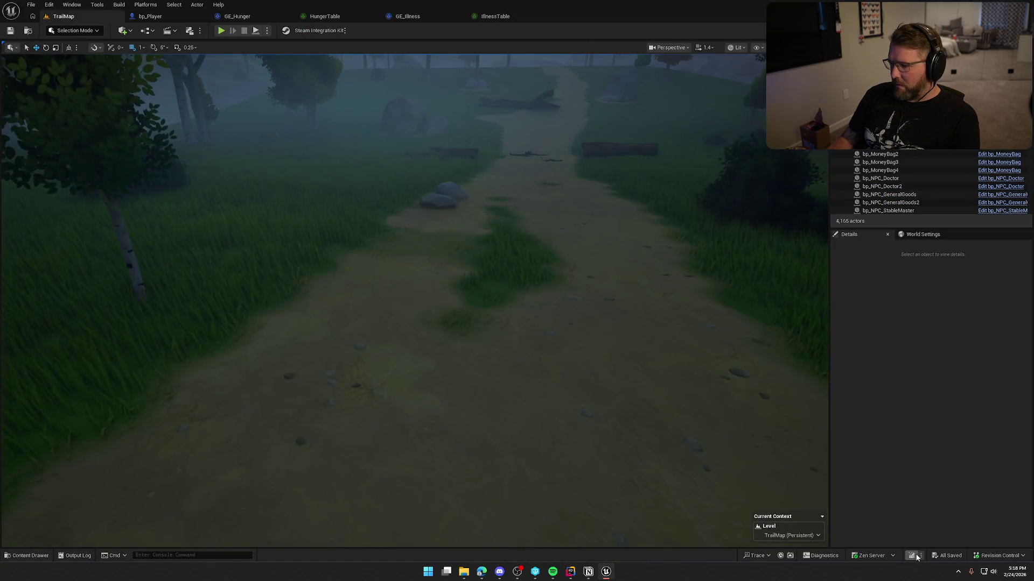
- Live-compile the ProbablyFine default change and close the Live Coding log
{"action": "left_click", "coordinate": [915, 556]}
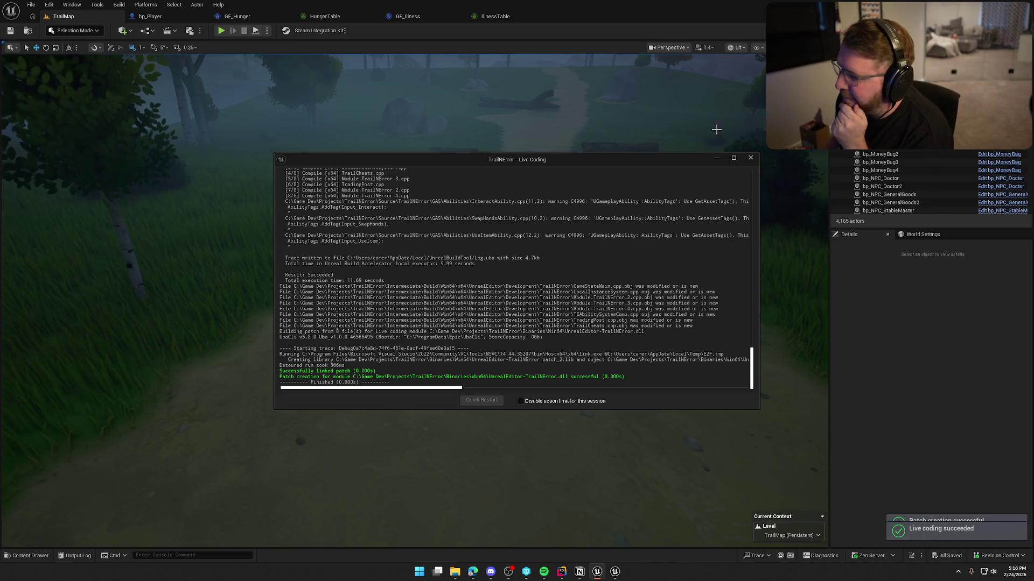
{"action": "left_click", "coordinate": [748, 159]}
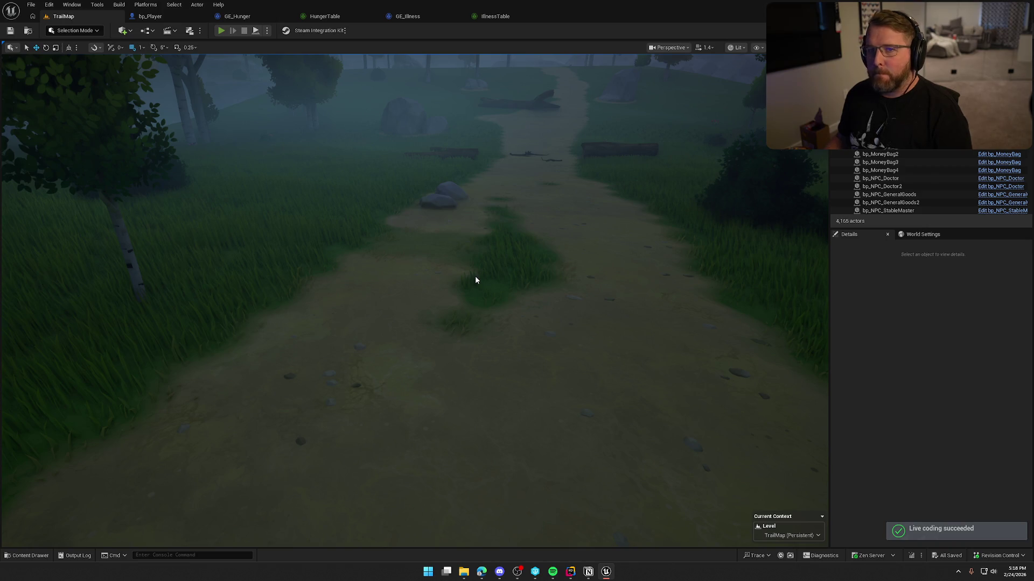
{"action": "key", "text": "alt+p"}
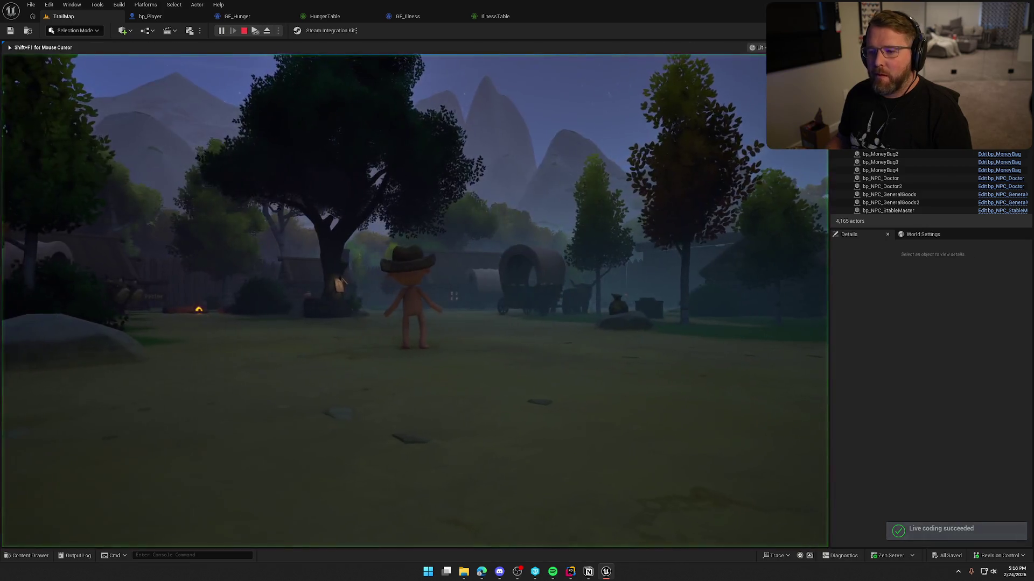
{"action": "key", "text": "apostrophe"}
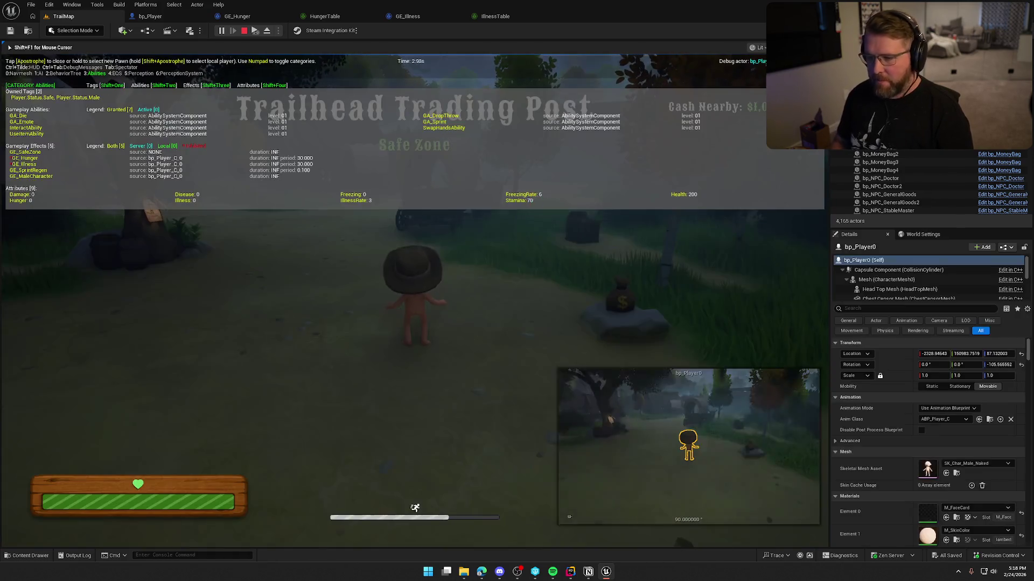
{"action": "key", "text": "d"}
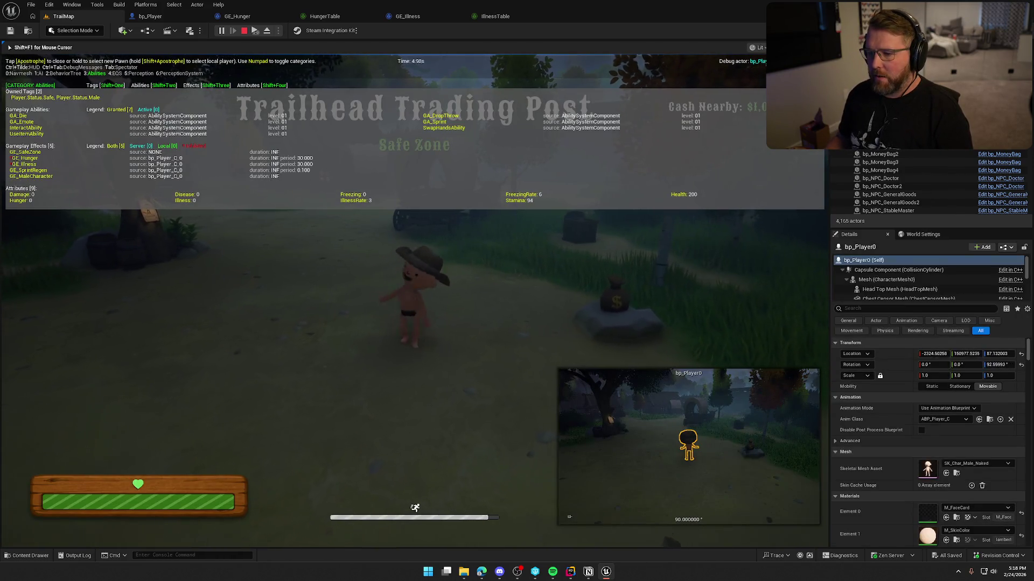
{"action": "key", "text": "Escape"}
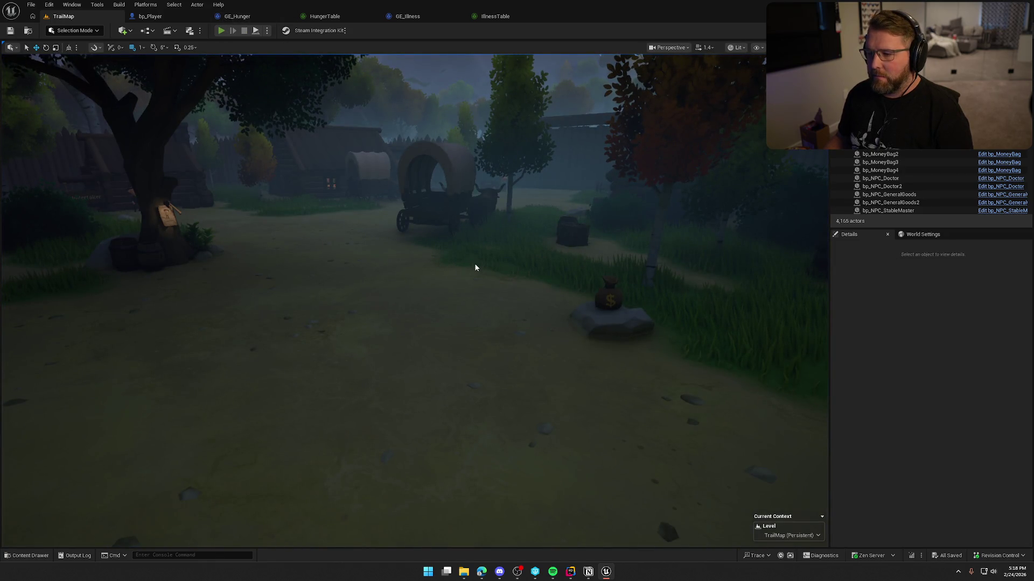
{"action": "key", "text": "alt+p"}
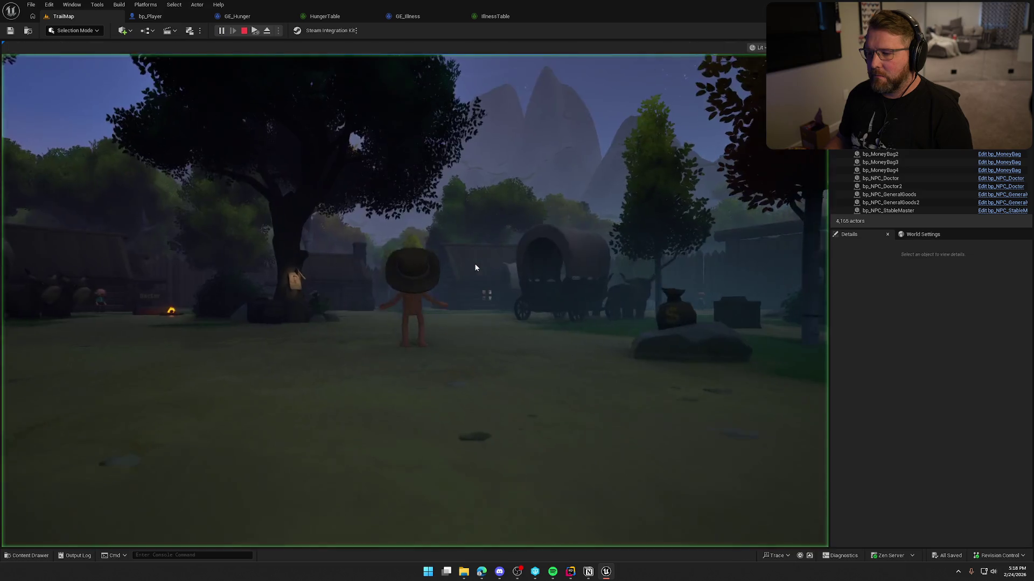
{"action": "key", "text": "apostrophe"}
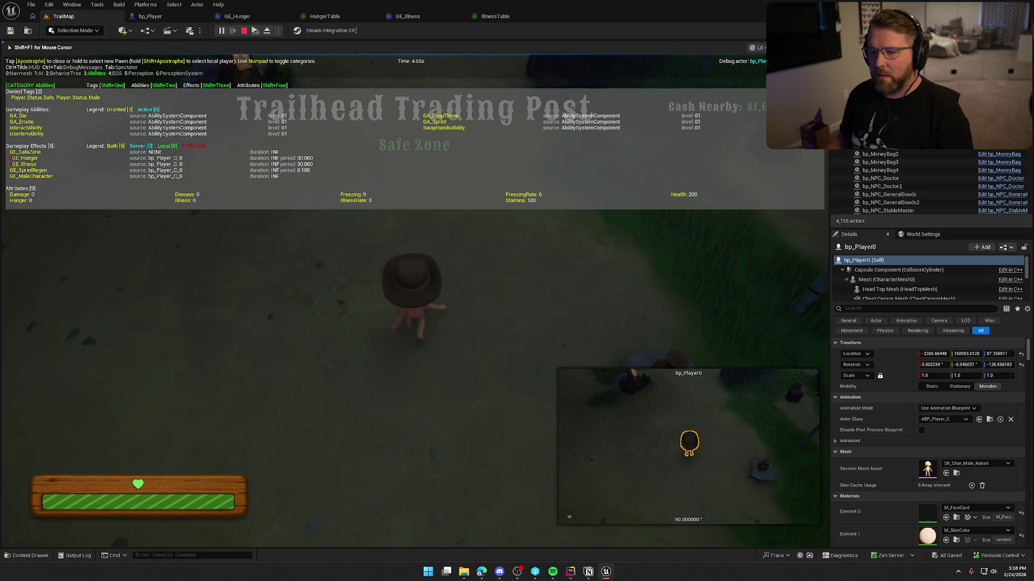
{"action": "key", "text": "Escape"}
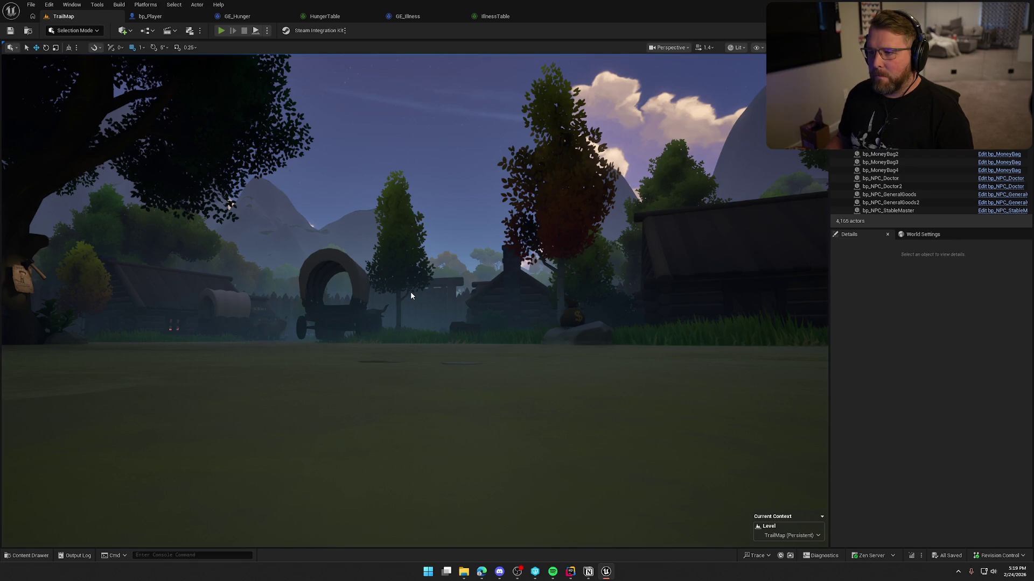
{"action": "key", "text": "alt+p"}
{"action": "key", "text": "w"}
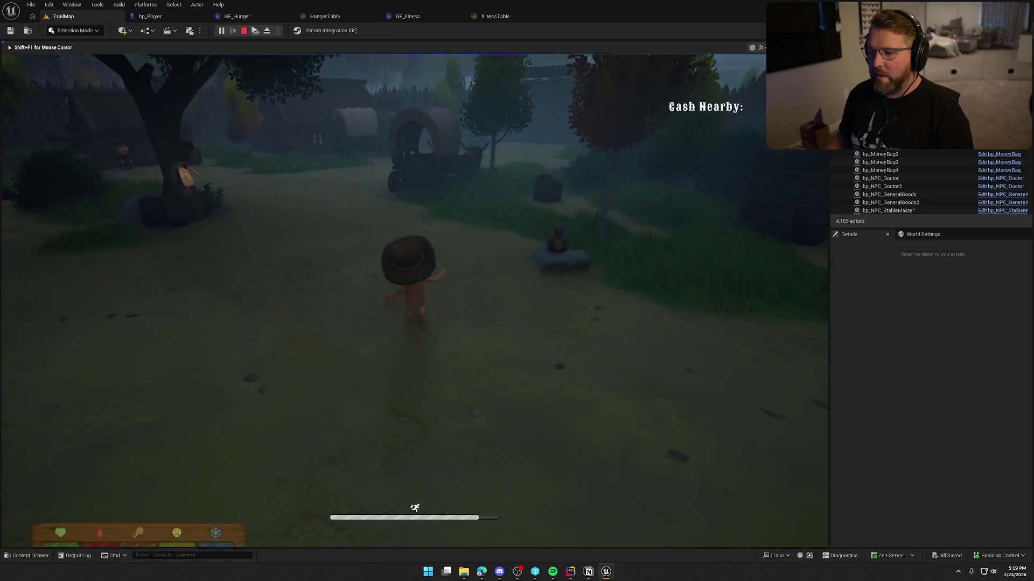
{"action": "key", "text": "w"}
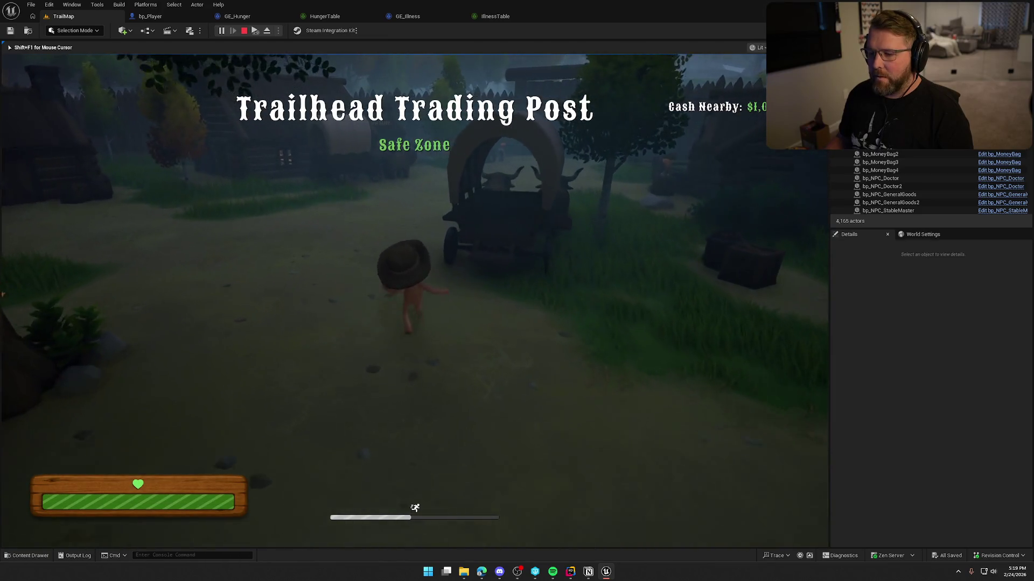
{"action": "key", "text": "w"}
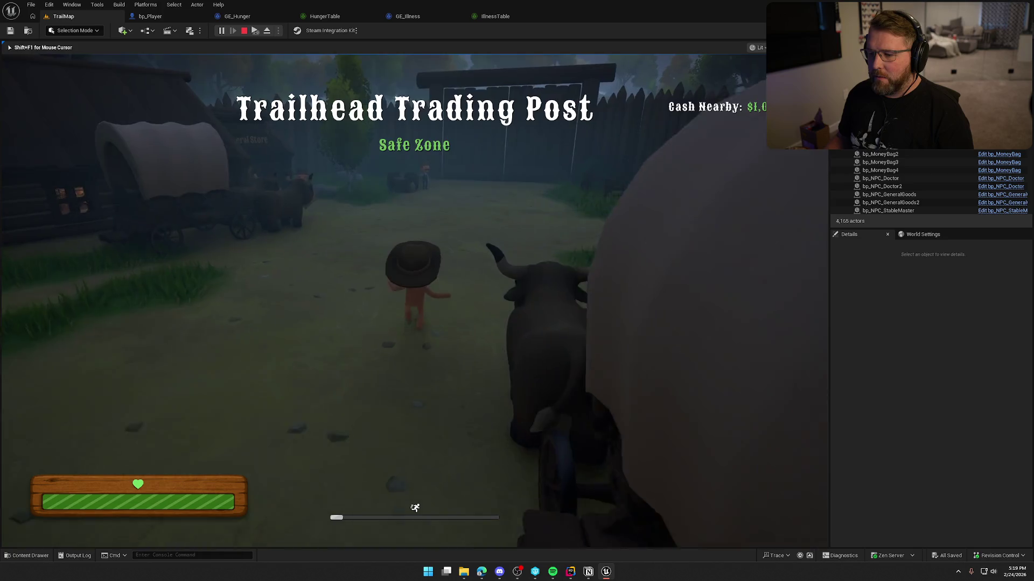
{"action": "key", "text": "w"}
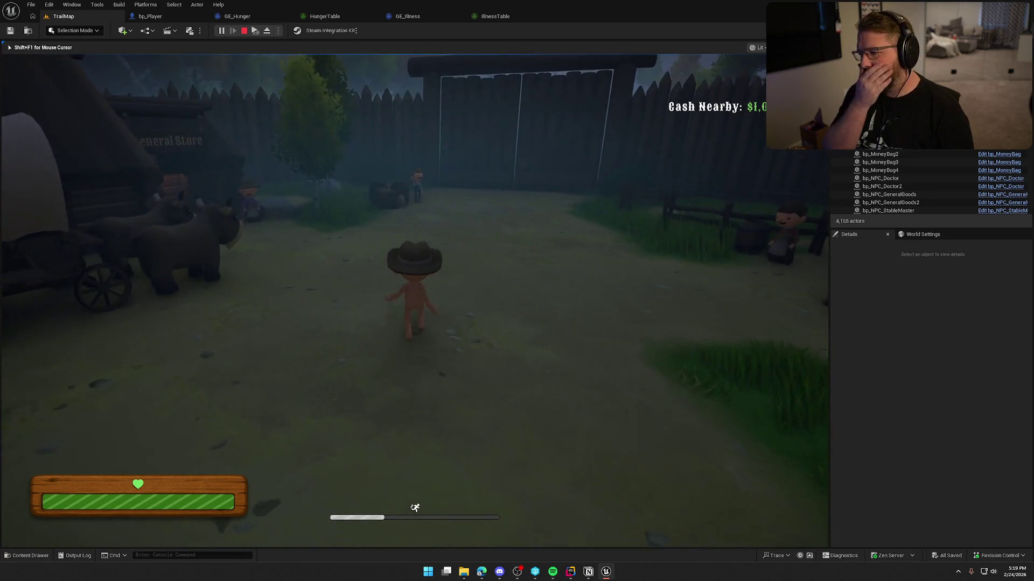
{"action": "key", "text": "w"}
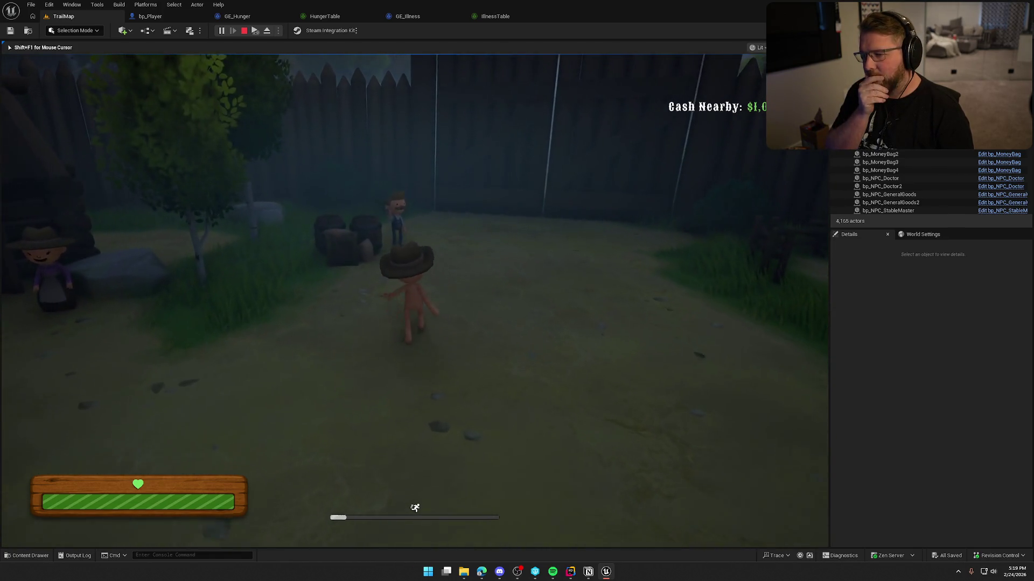
{"action": "key", "text": "w"}
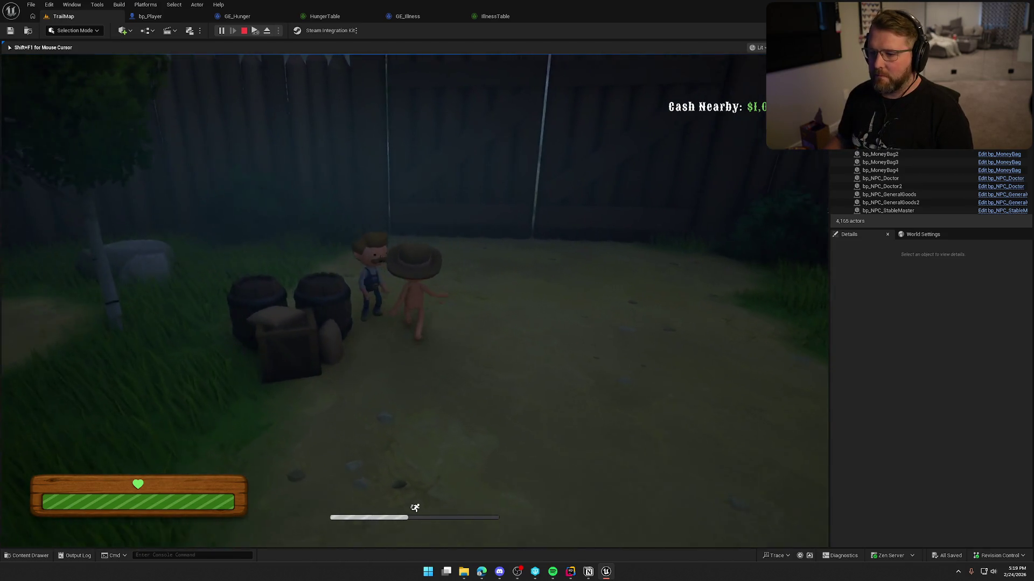
{"action": "key", "text": "w"}
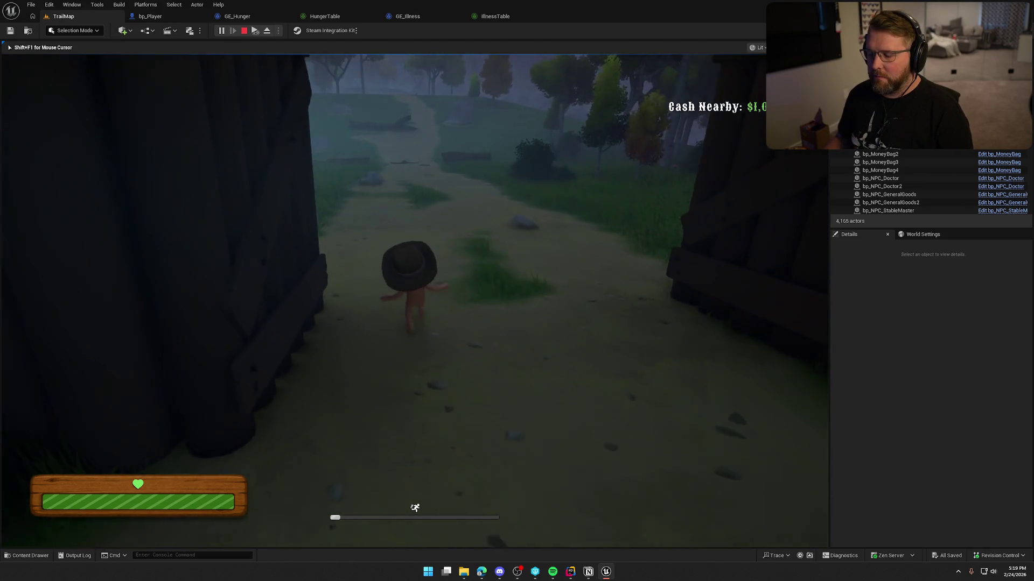
{"action": "key", "text": "w"}
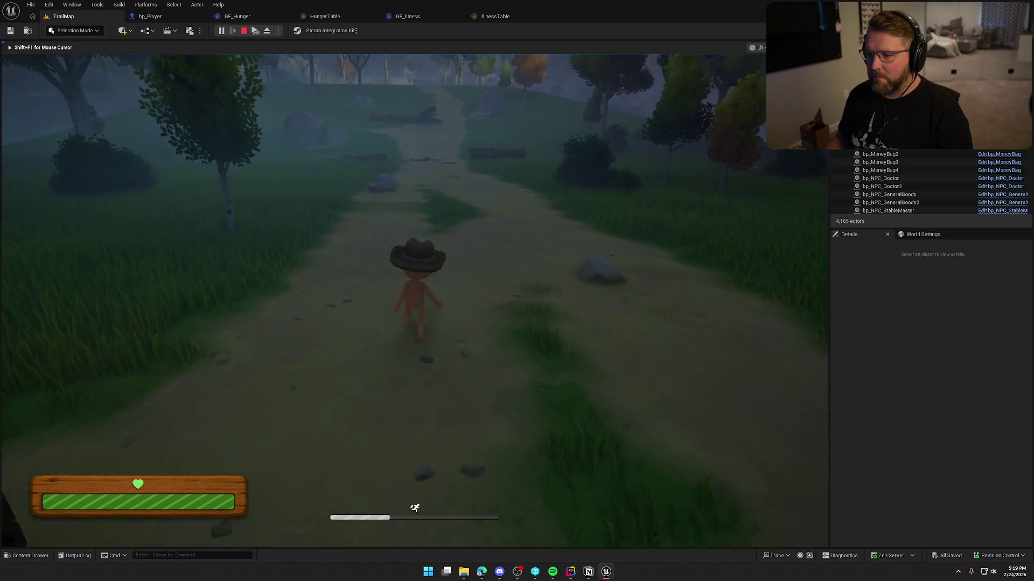
{"action": "key", "text": "w"}
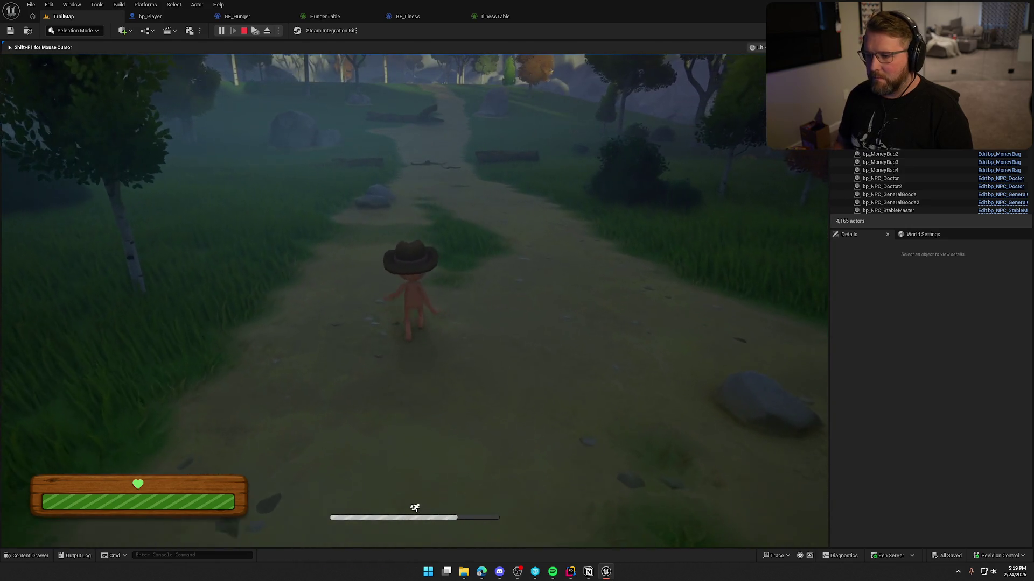
{"action": "key", "text": "apostrophe"}
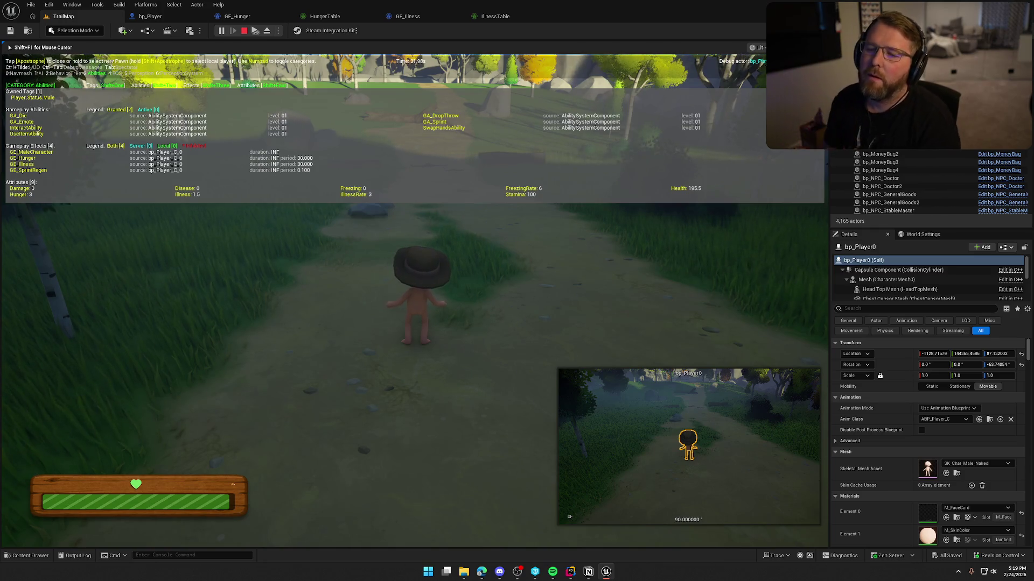
{"action": "key", "text": "Escape"}
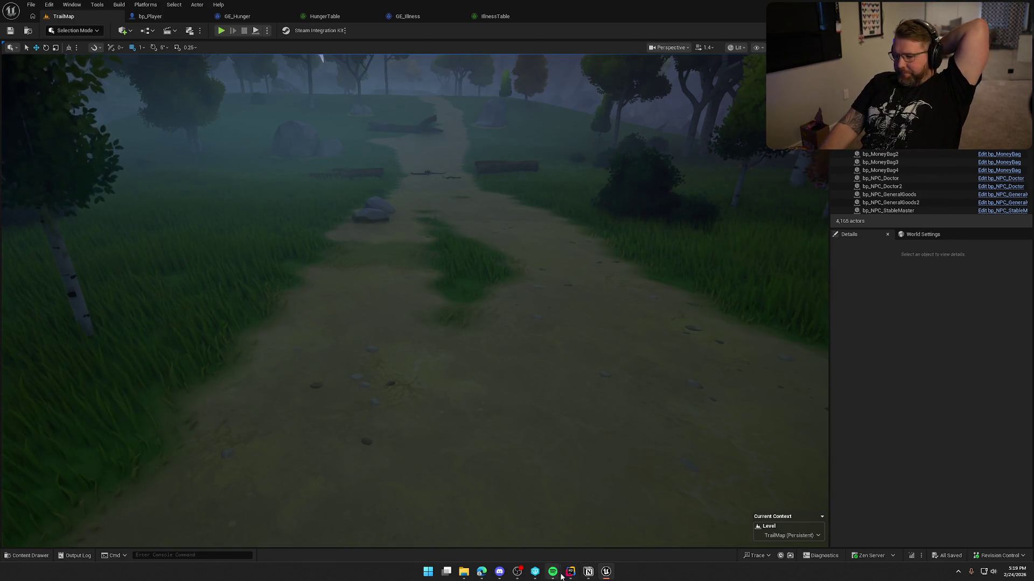
- Read the three-game-modes task on the Notion To Do board, then return to Rider
{"action": "left_click", "coordinate": [588, 573]}
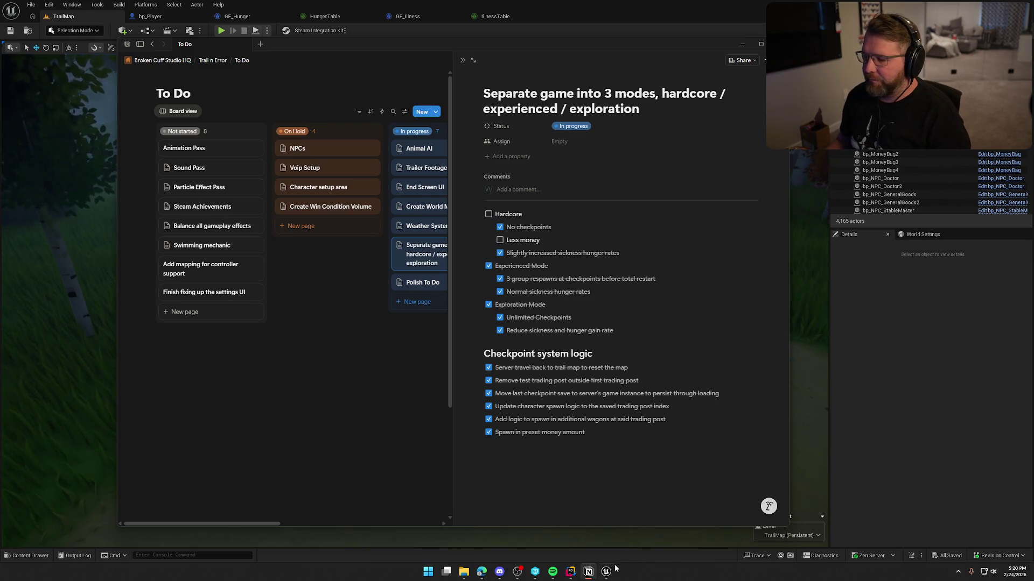
{"action": "mouse_move", "coordinate": [571, 571]}
{"action": "left_click", "coordinate": [555, 508]}
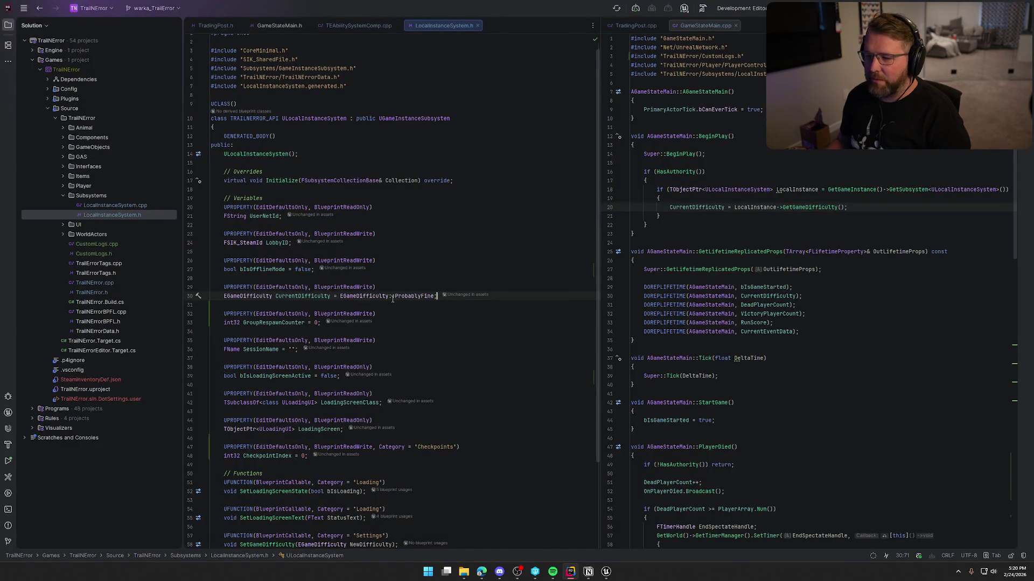
- Open the EGameDifficulty enum declaration in TrailNErrorData.h with the project tree hidden, after glancing at Notion
{"action": "left_click", "coordinate": [372, 297]}
{"action": "left_click", "coordinate": [371, 297], "text": "ctrl"}
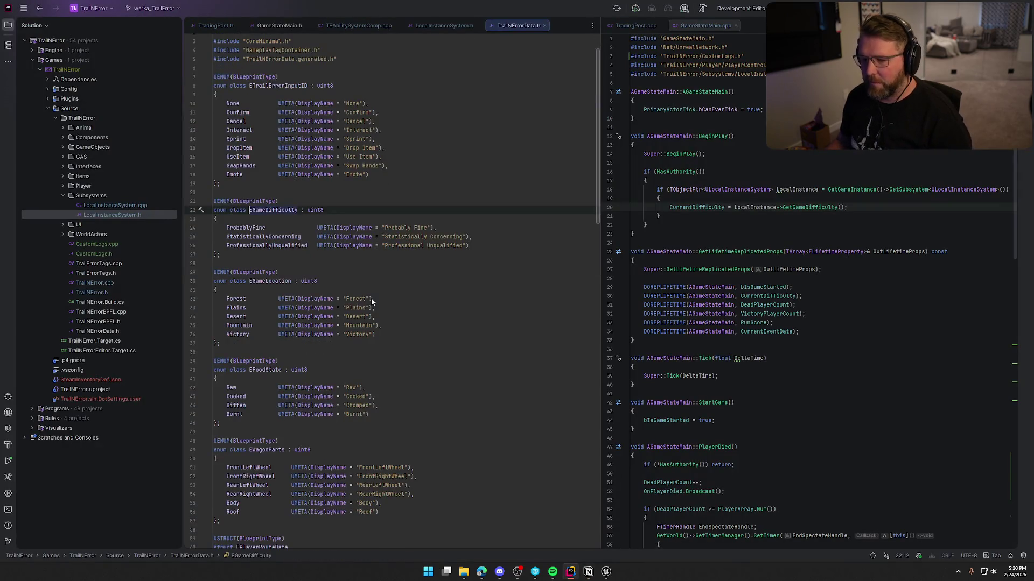
{"action": "left_click", "coordinate": [8, 25]}
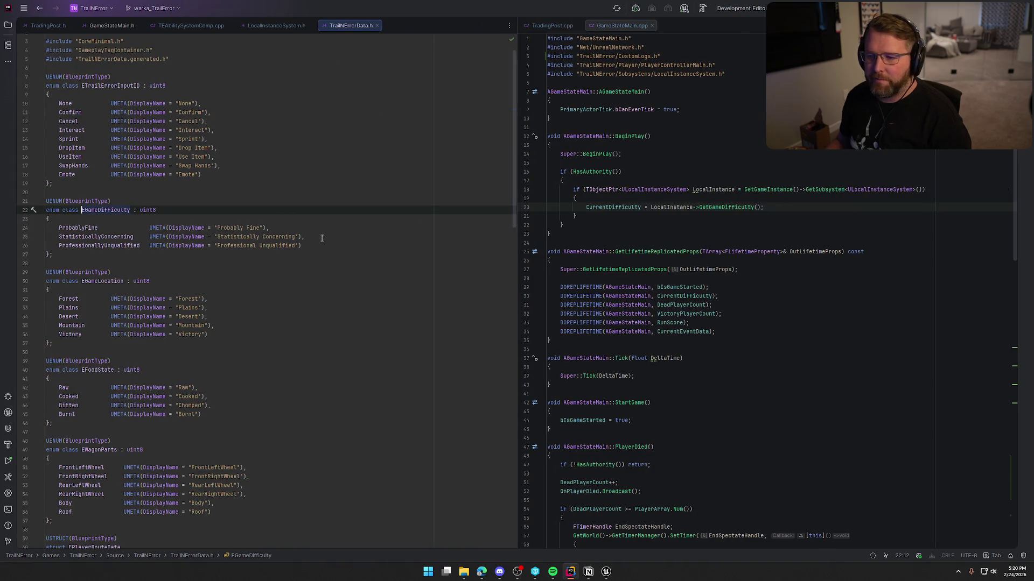
{"action": "left_click", "coordinate": [334, 246]}
{"action": "key", "text": "alt+Tab"}
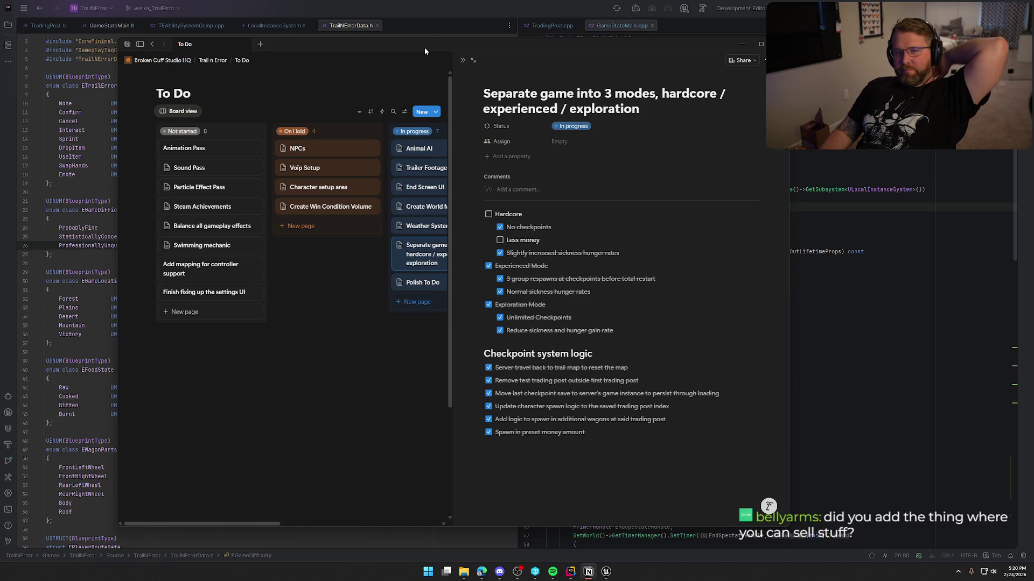
{"action": "key", "text": "alt+Tab"}
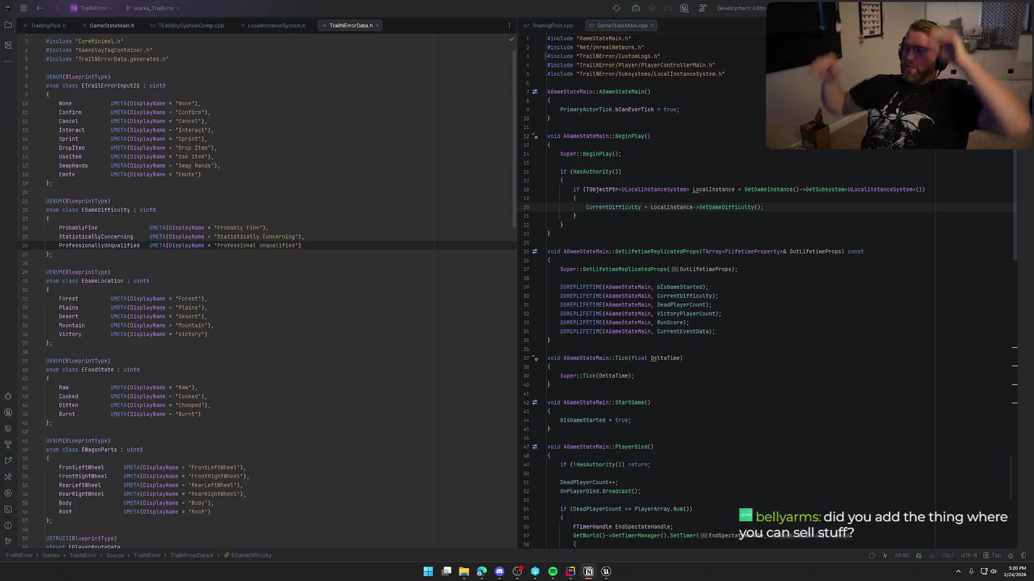
- Back in Unreal, open the Content Drawer, collapse the other folders and browse to Art > Props
{"action": "left_click", "coordinate": [607, 572]}
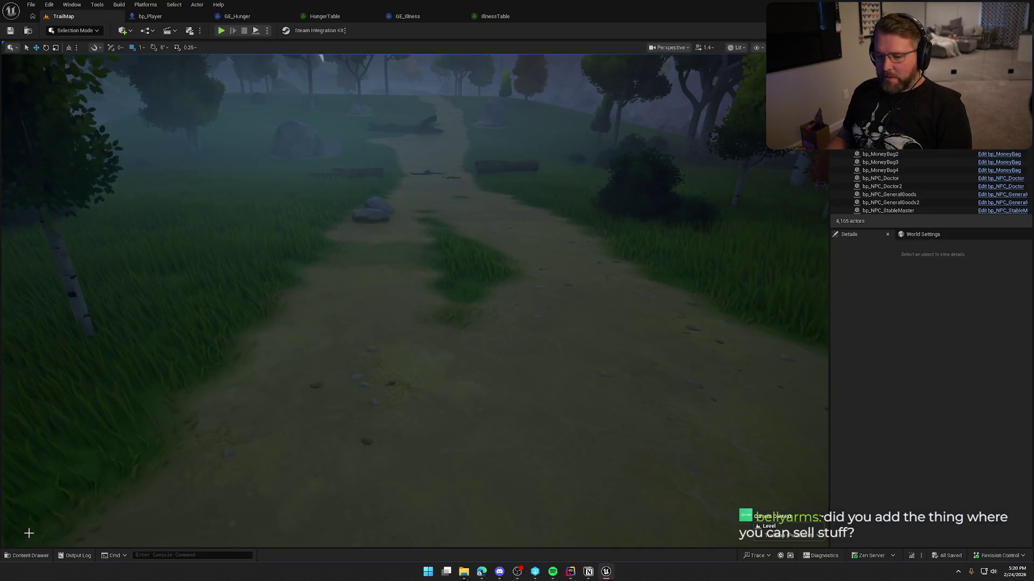
{"action": "left_click", "coordinate": [27, 556]}
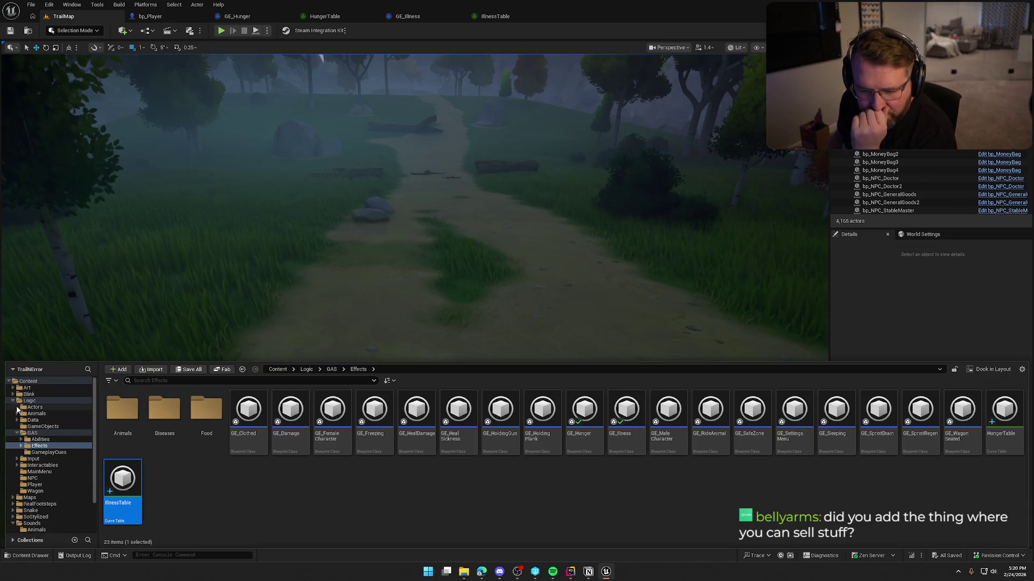
{"action": "left_click", "coordinate": [23, 401], "text": "ctrl"}
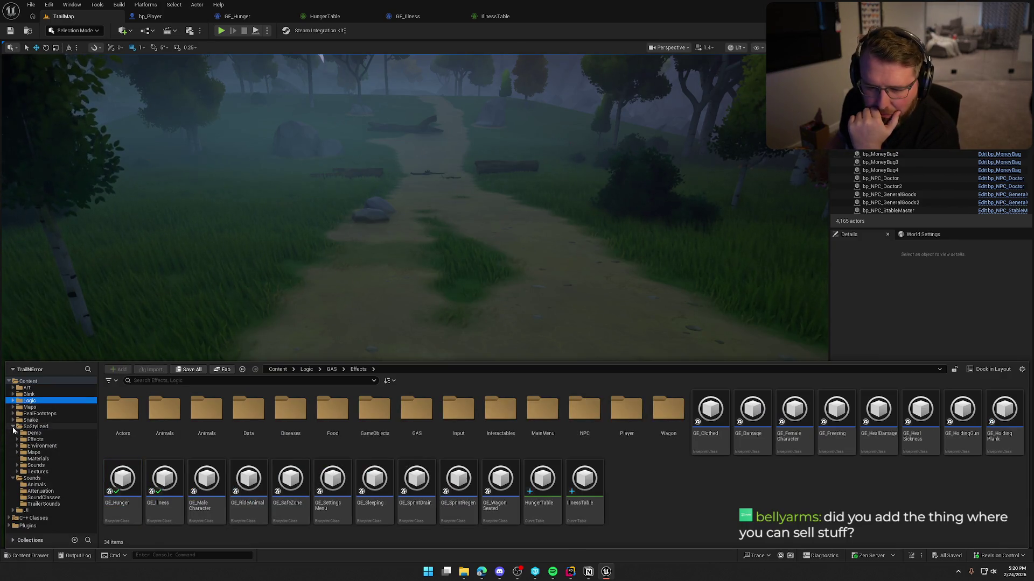
{"action": "left_click", "coordinate": [13, 427]}
{"action": "left_click", "coordinate": [13, 433]}
{"action": "left_click", "coordinate": [27, 387]}
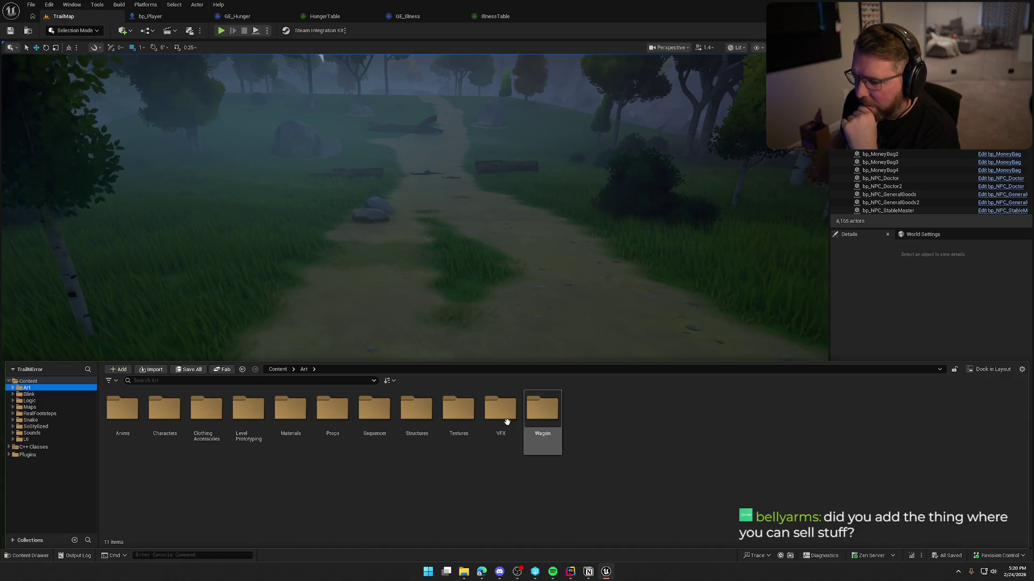
{"action": "double_click", "coordinate": [332, 412]}
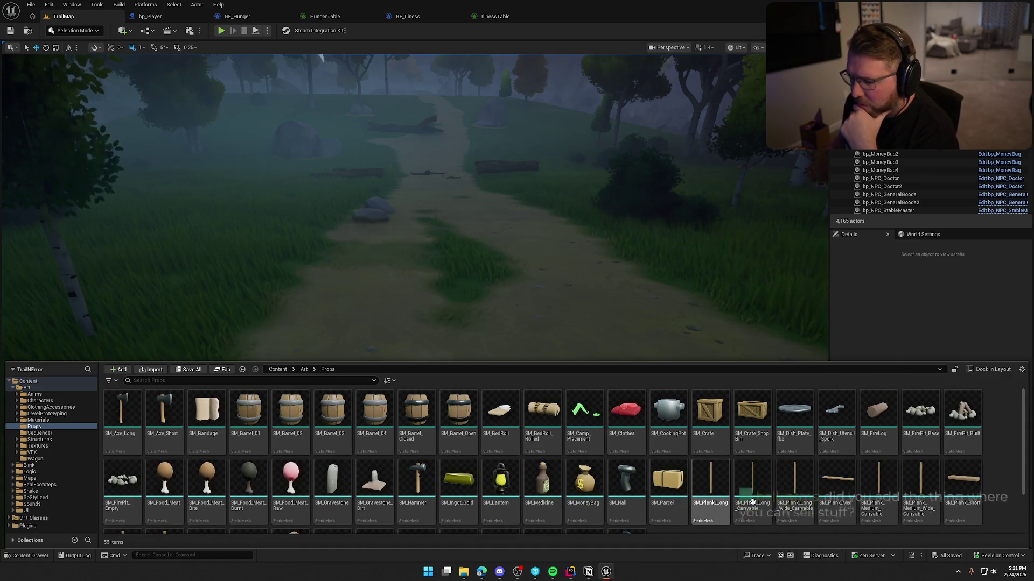
- Place SM_Crate_ShopBin beside the dirt path and inspect it from several angles
{"action": "left_click_drag", "start_coordinate": [741, 411], "coordinate": [446, 362]}
{"action": "scroll", "coordinate": [414, 300], "scroll_direction": "up", "scroll_amount": 5}
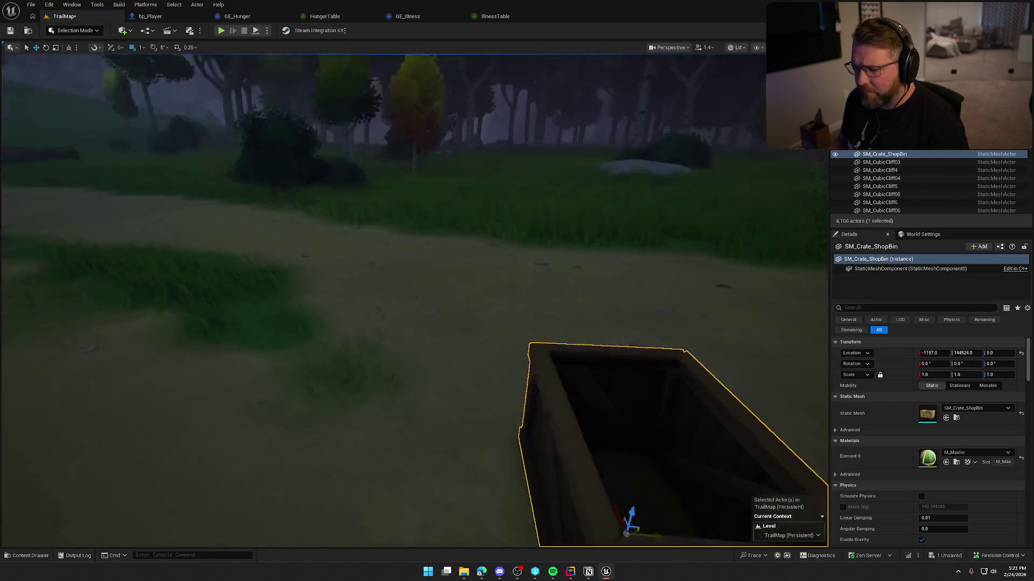
{"action": "key", "text": "Escape"}
{"action": "left_click_drag", "start_coordinate": [516, 373], "coordinate": [517, 403]}
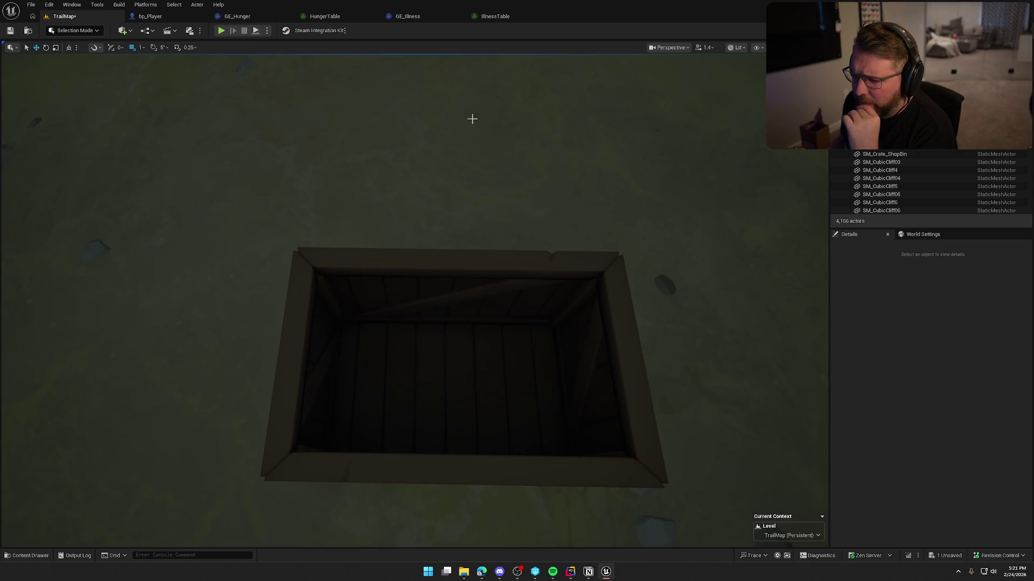
{"action": "left_click_drag", "start_coordinate": [463, 358], "coordinate": [463, 358]}
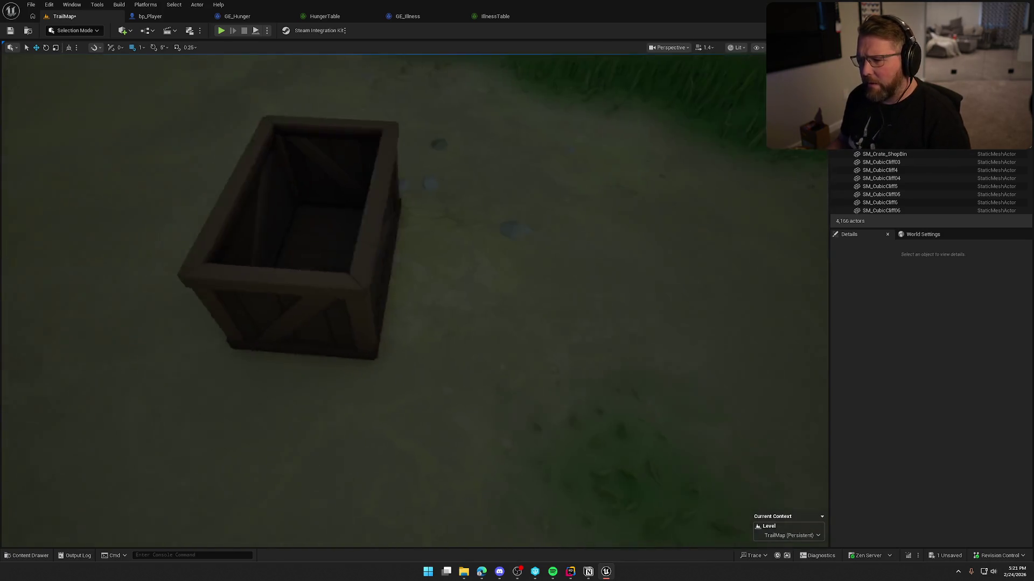
{"action": "left_click_drag", "start_coordinate": [366, 300], "coordinate": [367, 300]}
{"action": "left_click", "coordinate": [367, 300]}
{"action": "left_click_drag", "start_coordinate": [290, 270], "coordinate": [290, 270]}
{"action": "key", "text": "Escape"}
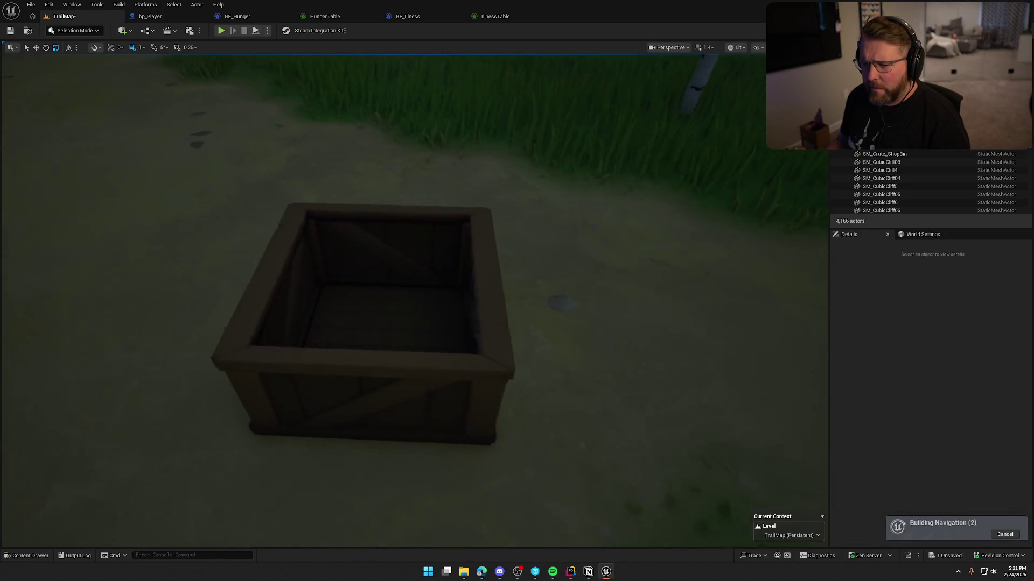
{"action": "left_click_drag", "start_coordinate": [411, 343], "coordinate": [410, 343]}
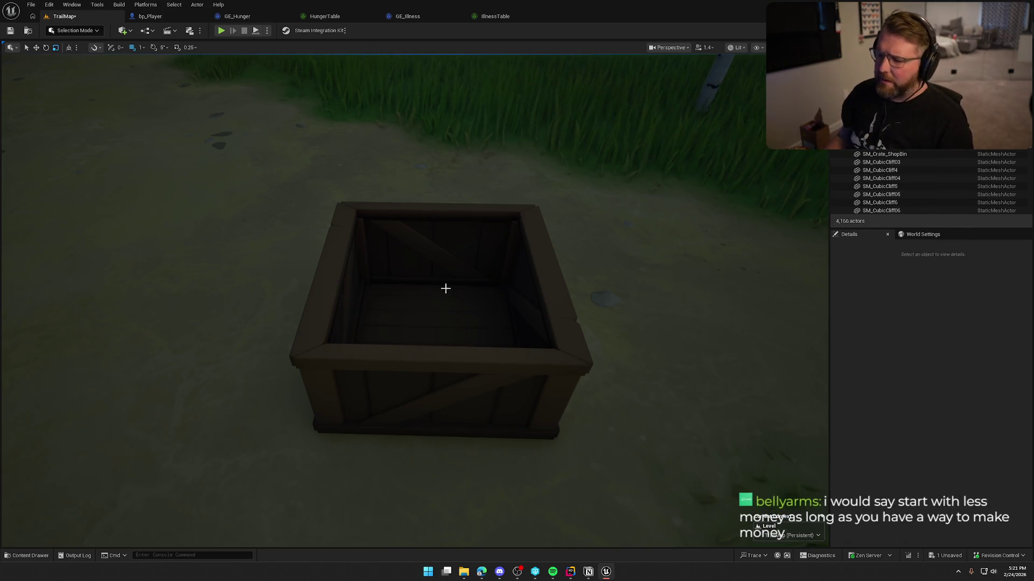
{"action": "scroll", "coordinate": [664, 383], "scroll_direction": "down", "scroll_amount": 5}
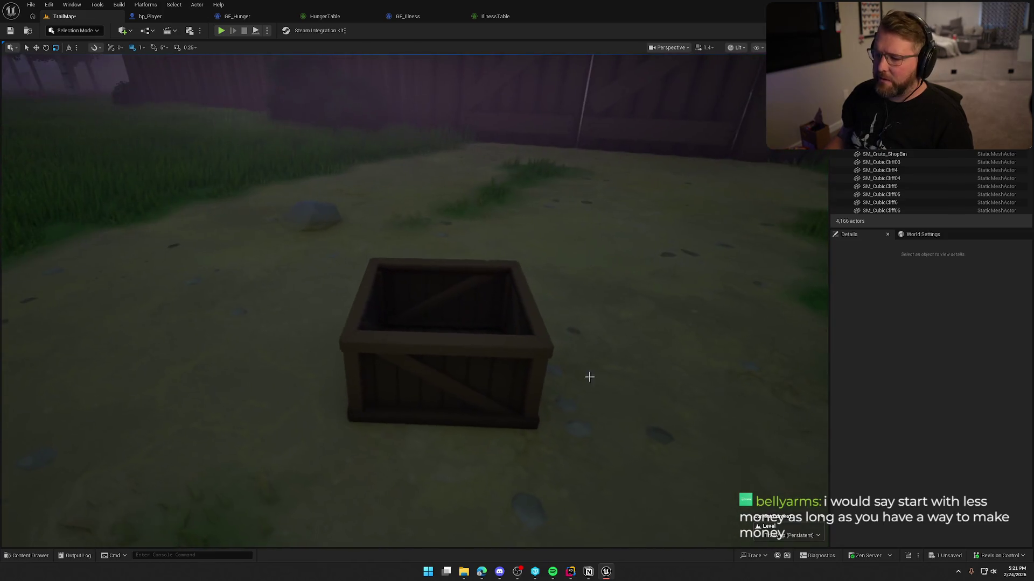
{"action": "left_click", "coordinate": [508, 354]}
- Delete the crate, close the bp_Player, GE_Hunger, HungerTable, GE_Illness and IllnessTable tabs, and select the money bag
{"action": "key", "text": "Delete"}
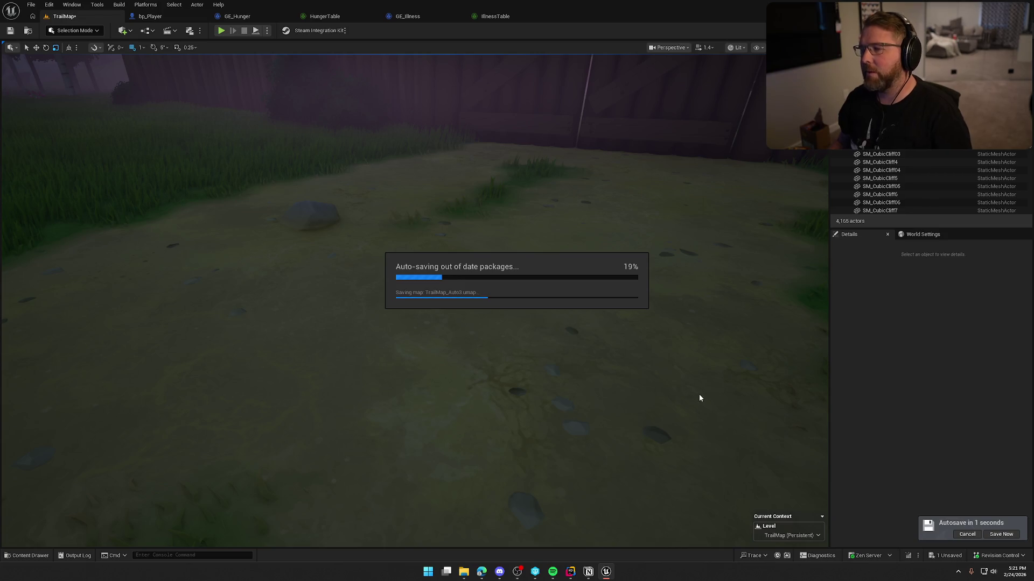
{"action": "middle_click", "coordinate": [167, 17]}
{"action": "middle_click", "coordinate": [168, 17]}
{"action": "middle_click", "coordinate": [170, 19]}
{"action": "middle_click", "coordinate": [170, 18]}
{"action": "middle_click", "coordinate": [167, 17]}
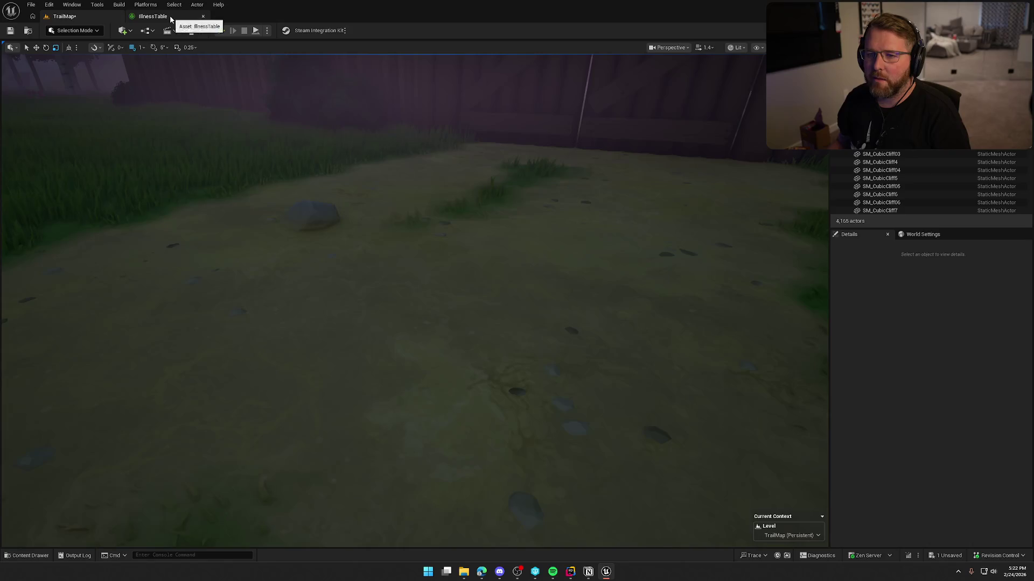
{"action": "key", "text": "w"}
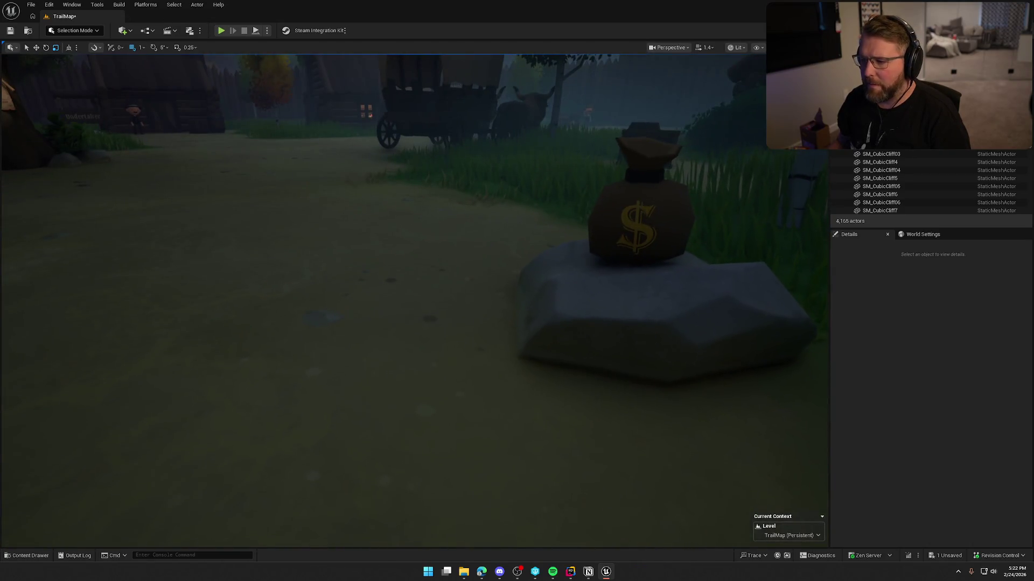
{"action": "left_click", "coordinate": [641, 226]}
- Open the bp_MoneyBag EventGraph and move the SET node further right
{"action": "left_click", "coordinate": [985, 160]}
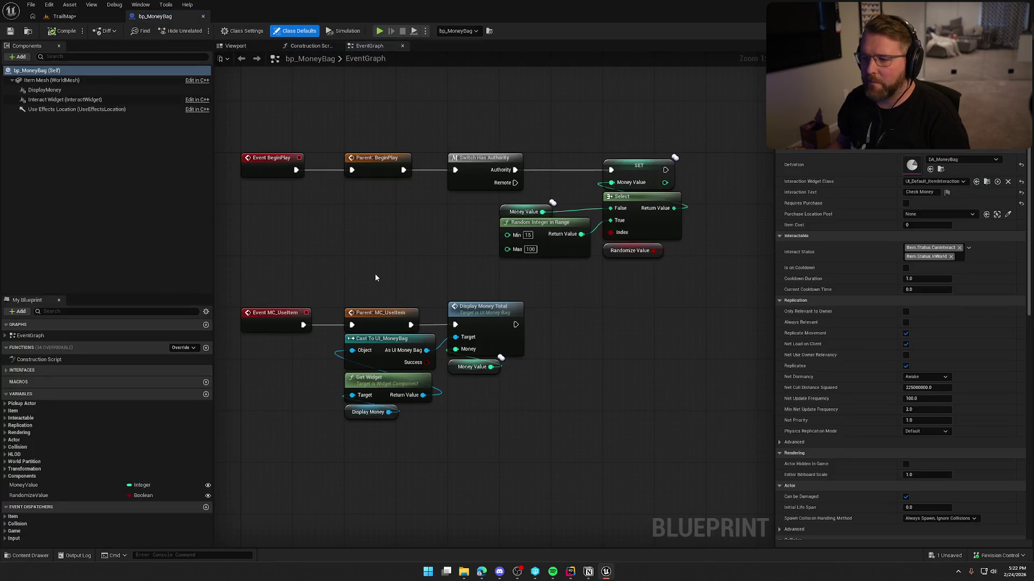
{"action": "left_click", "coordinate": [395, 260]}
{"action": "mouse_move", "coordinate": [678, 256]}
{"action": "left_mouse_down"}
{"action": "mouse_move", "coordinate": [608, 353]}
{"action": "mouse_move", "coordinate": [591, 355]}
{"action": "left_mouse_up"}
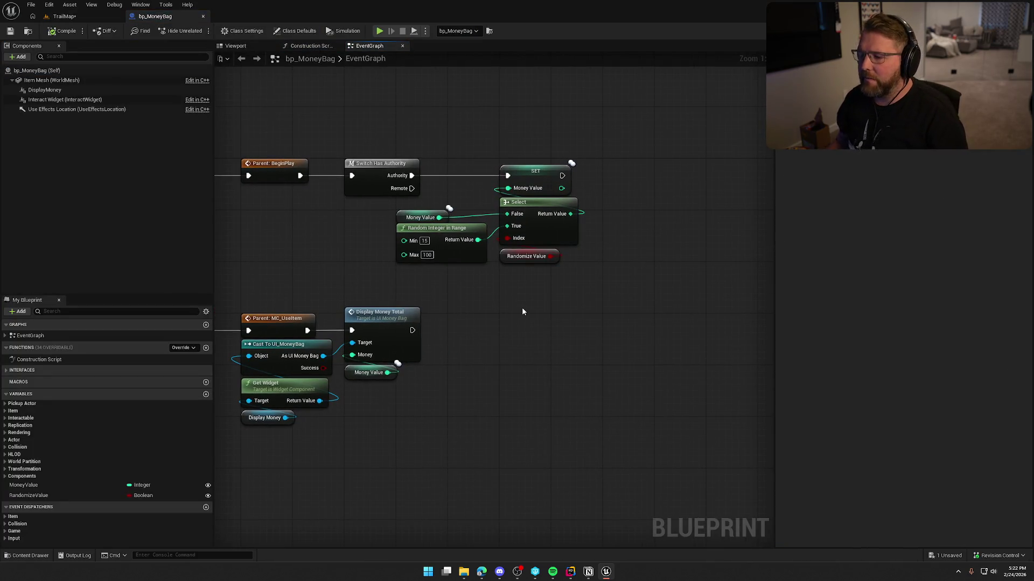
{"action": "left_click_drag", "start_coordinate": [535, 171], "coordinate": [699, 171]}
{"action": "left_click", "coordinate": [635, 276]}
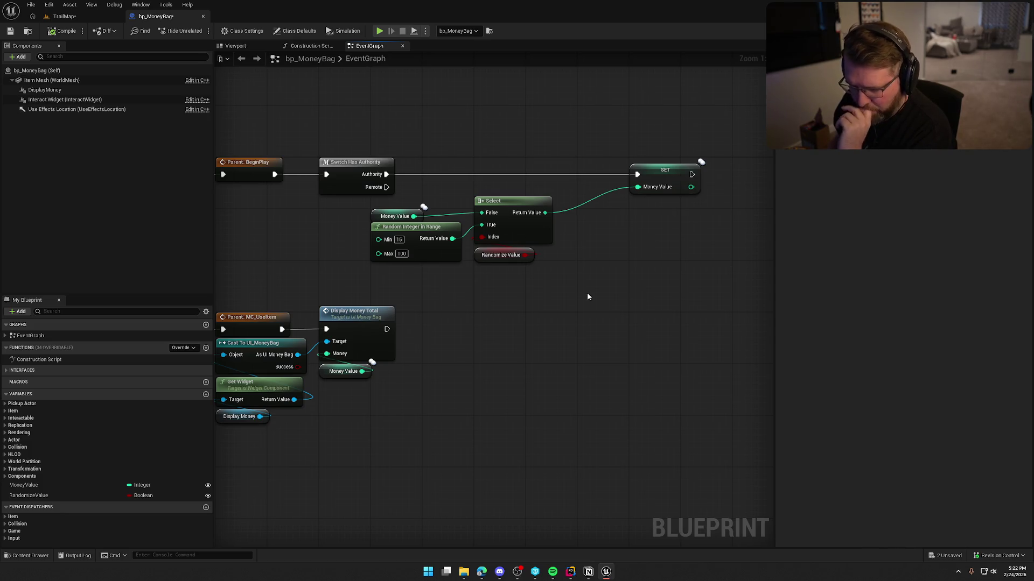
- Spread out the Money Value, Select, Randomize Value and Random Integer in Range nodes and push the MC_UseItem group down
{"action": "mouse_move", "coordinate": [393, 216]}
{"action": "left_mouse_down"}
{"action": "mouse_move", "coordinate": [426, 189]}
{"action": "mouse_move", "coordinate": [419, 196]}
{"action": "left_mouse_up"}
{"action": "mouse_move", "coordinate": [517, 210]}
{"action": "left_mouse_down"}
{"action": "mouse_move", "coordinate": [518, 191]}
{"action": "mouse_move", "coordinate": [568, 190]}
{"action": "left_mouse_up"}
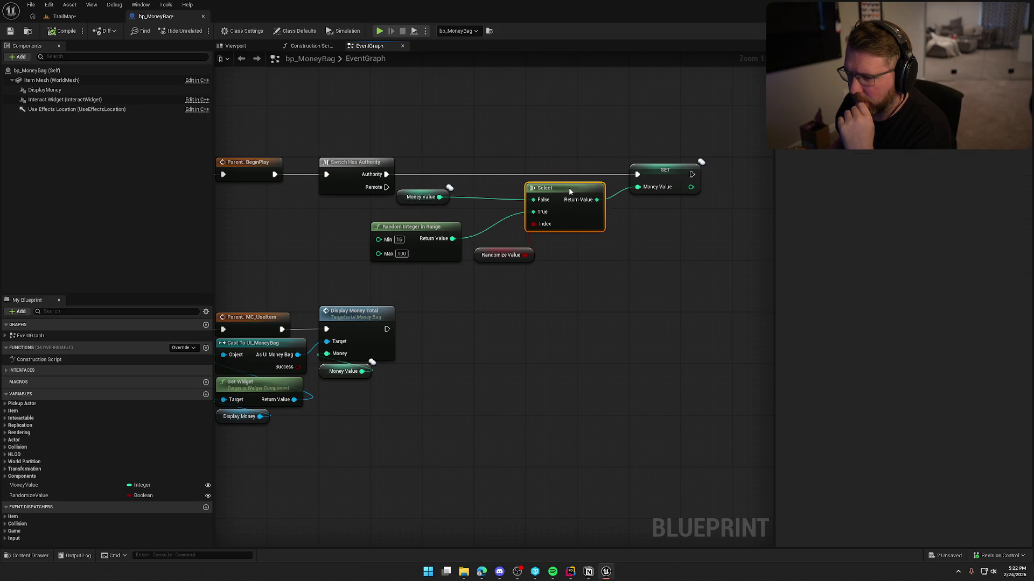
{"action": "left_click_drag", "start_coordinate": [484, 261], "coordinate": [538, 241]}
{"action": "left_click_drag", "start_coordinate": [438, 239], "coordinate": [490, 225]}
{"action": "mouse_move", "coordinate": [359, 274]}
{"action": "left_mouse_down"}
{"action": "mouse_move", "coordinate": [404, 278]}
{"action": "mouse_move", "coordinate": [549, 239]}
{"action": "left_mouse_up"}
{"action": "mouse_move", "coordinate": [558, 397]}
{"action": "left_mouse_down"}
{"action": "mouse_move", "coordinate": [329, 259]}
{"action": "mouse_move", "coordinate": [342, 354]}
{"action": "mouse_move", "coordinate": [334, 357]}
{"action": "left_mouse_up"}
{"action": "left_click", "coordinate": [452, 289]}
{"action": "scroll", "coordinate": [434, 261], "scroll_direction": "up", "scroll_amount": 1}
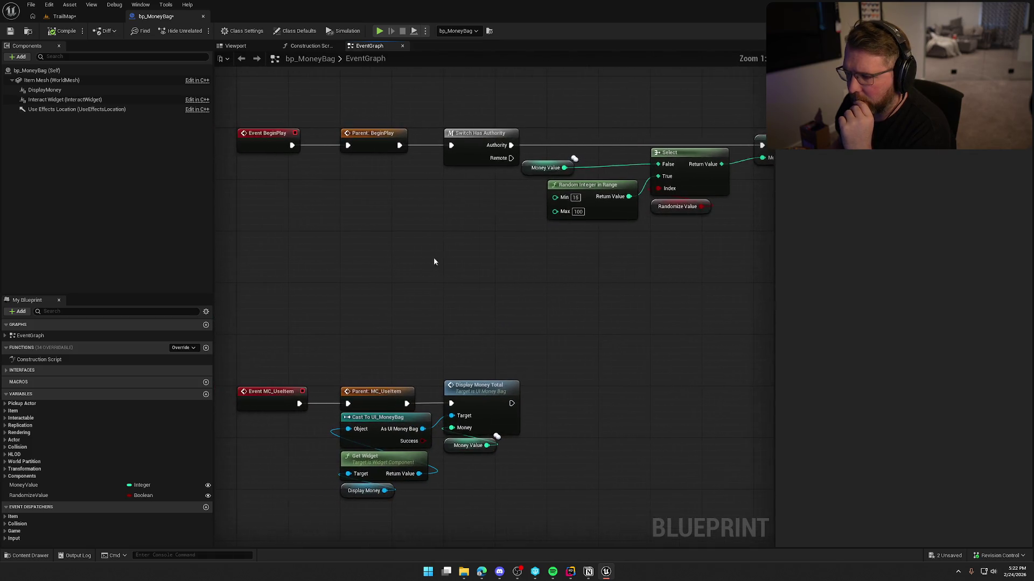
{"action": "left_click_drag", "start_coordinate": [555, 198], "coordinate": [474, 193]}
- Add a Select node feeding Random Integer in Range's Min input
{"action": "type", "text": "selec"}
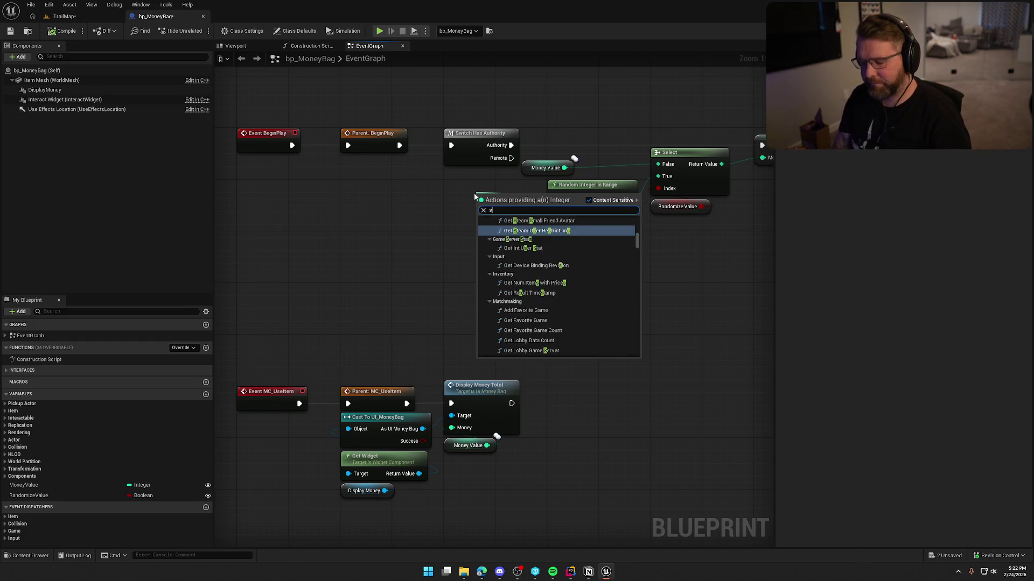
{"action": "scroll", "coordinate": [544, 342], "scroll_direction": "down", "scroll_amount": 1}
{"action": "left_click", "coordinate": [538, 350]}
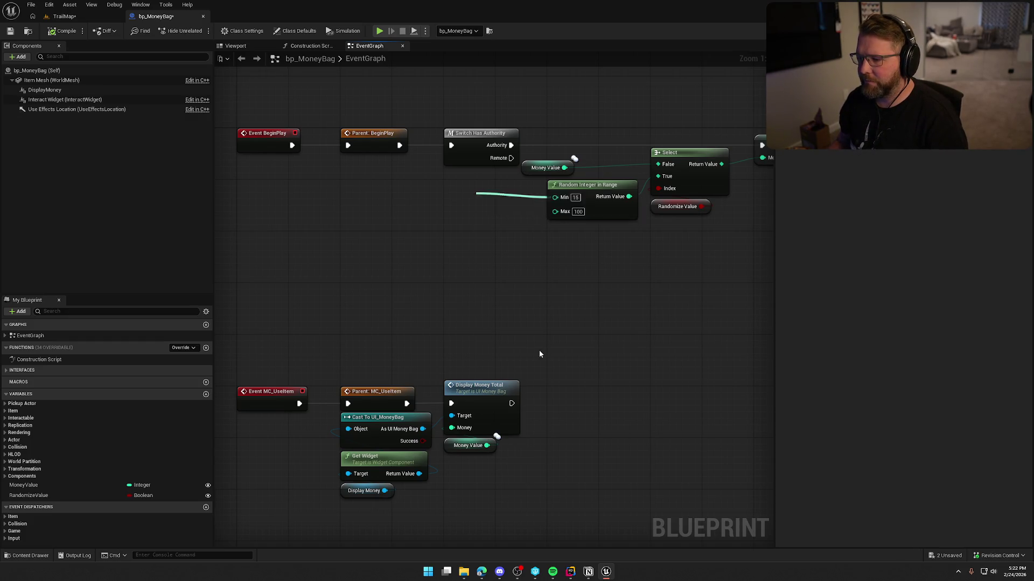
{"action": "left_click", "coordinate": [374, 211]}
- Drive the Select's Index from Get Local Instance System's Current Difficulty and tidy those nodes
{"action": "right_click", "coordinate": [329, 228]}
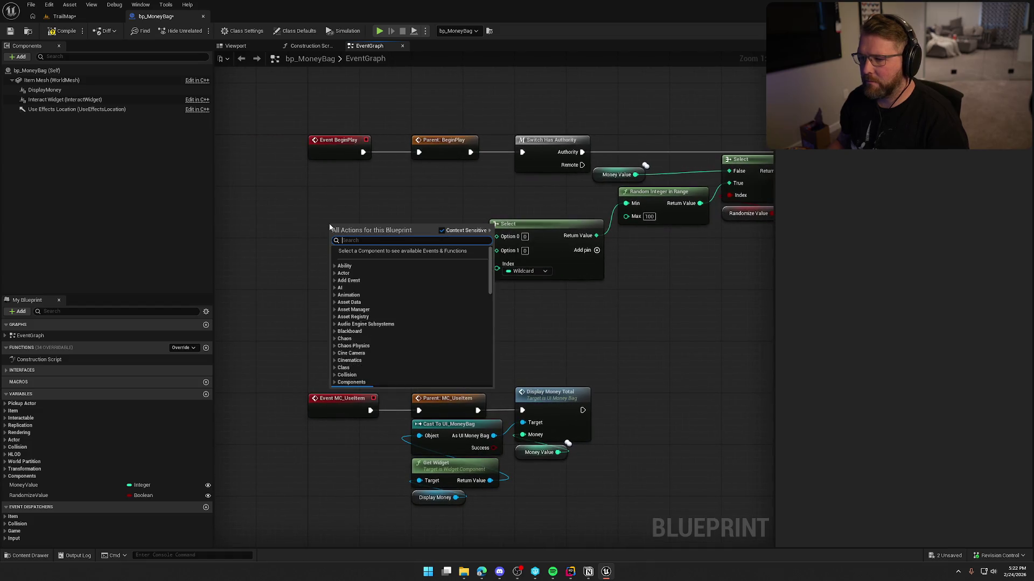
{"action": "type", "text": "get loc"}
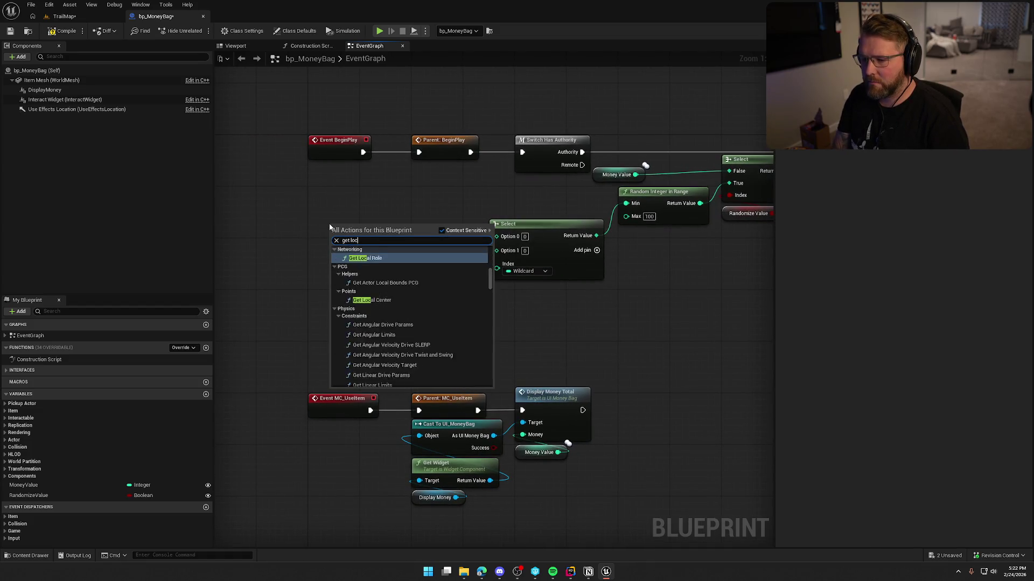
{"action": "type", "text": "a in"}
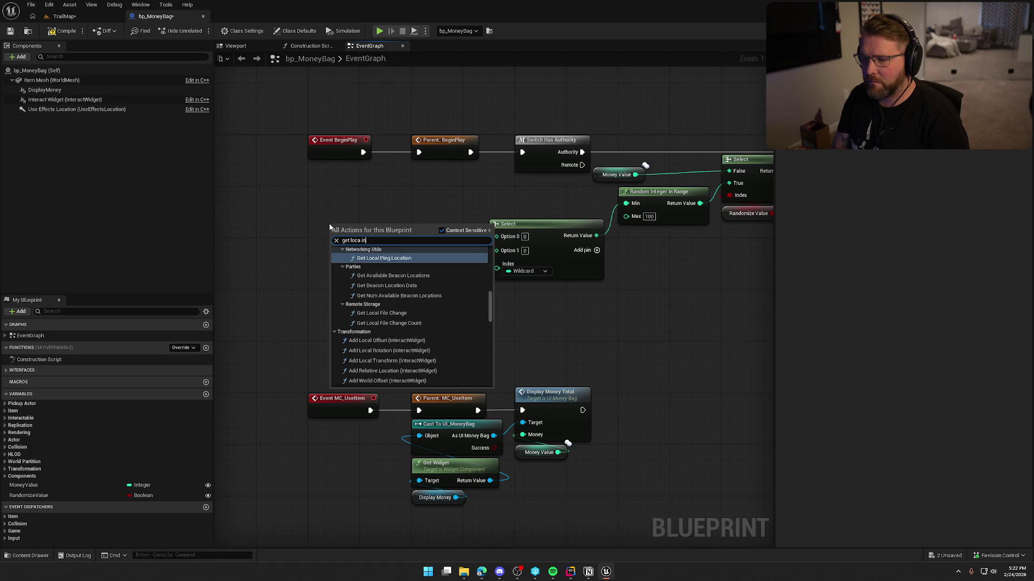
{"action": "type", "text": "stance"}
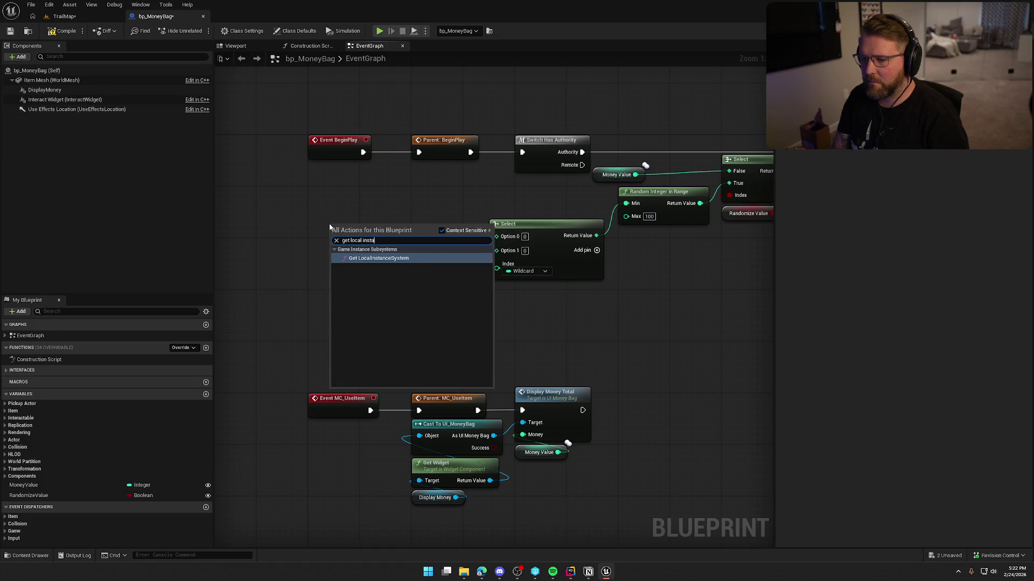
{"action": "key", "text": "Return"}
{"action": "mouse_move", "coordinate": [393, 239]}
{"action": "left_mouse_down"}
{"action": "mouse_move", "coordinate": [401, 248]}
{"action": "mouse_move", "coordinate": [431, 209]}
{"action": "left_mouse_up"}
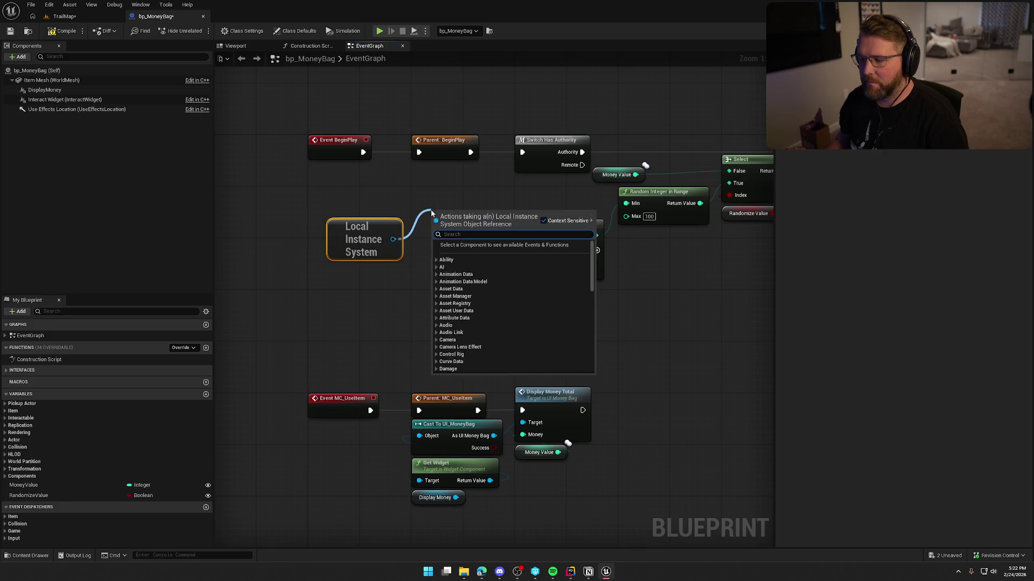
{"action": "type", "text": "get difficulty"}
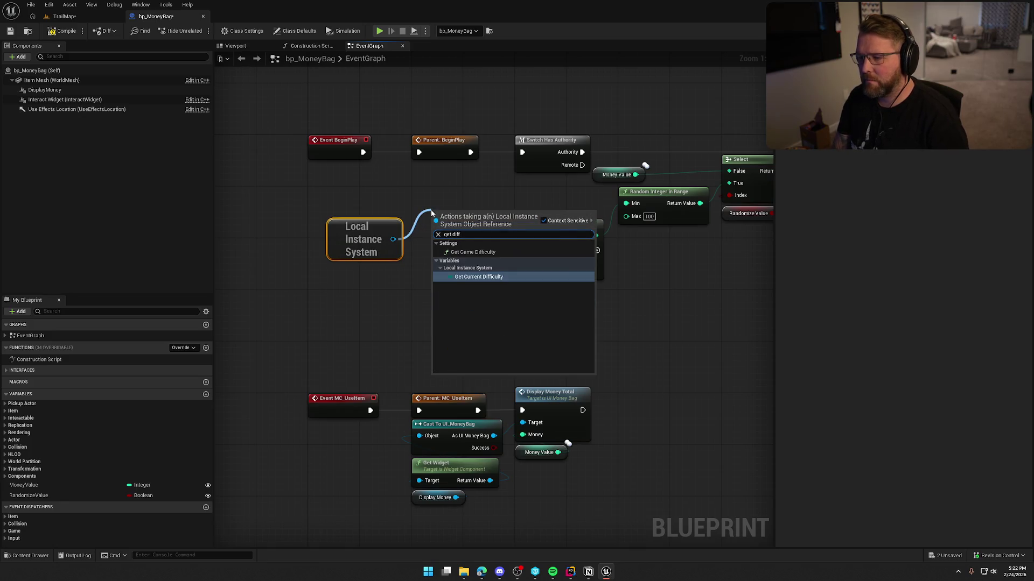
{"action": "key", "text": "Return"}
{"action": "left_click_drag", "start_coordinate": [431, 209], "coordinate": [392, 281]}
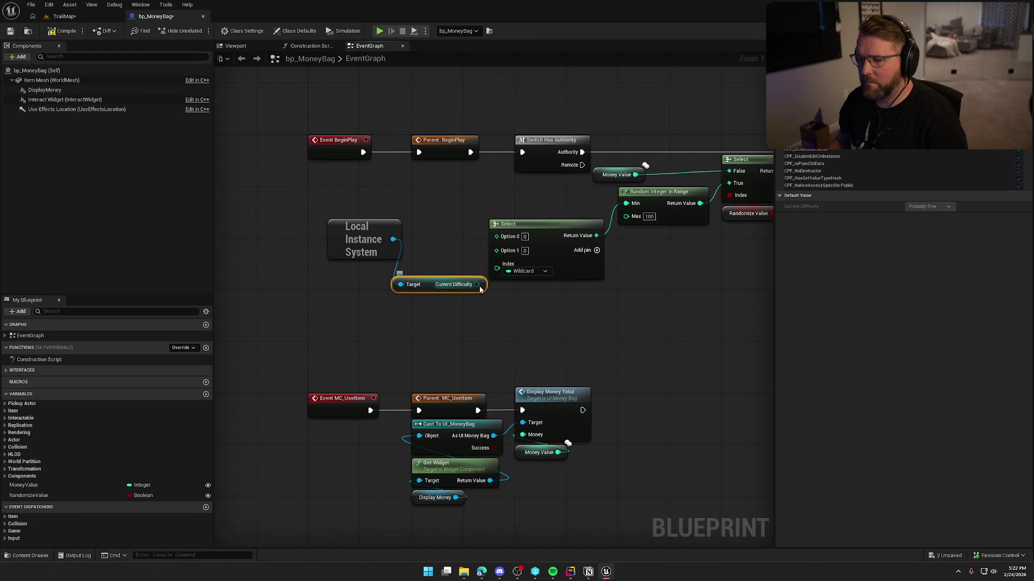
{"action": "left_click_drag", "start_coordinate": [478, 284], "coordinate": [496, 289]}
{"action": "left_click_drag", "start_coordinate": [365, 234], "coordinate": [344, 201]}
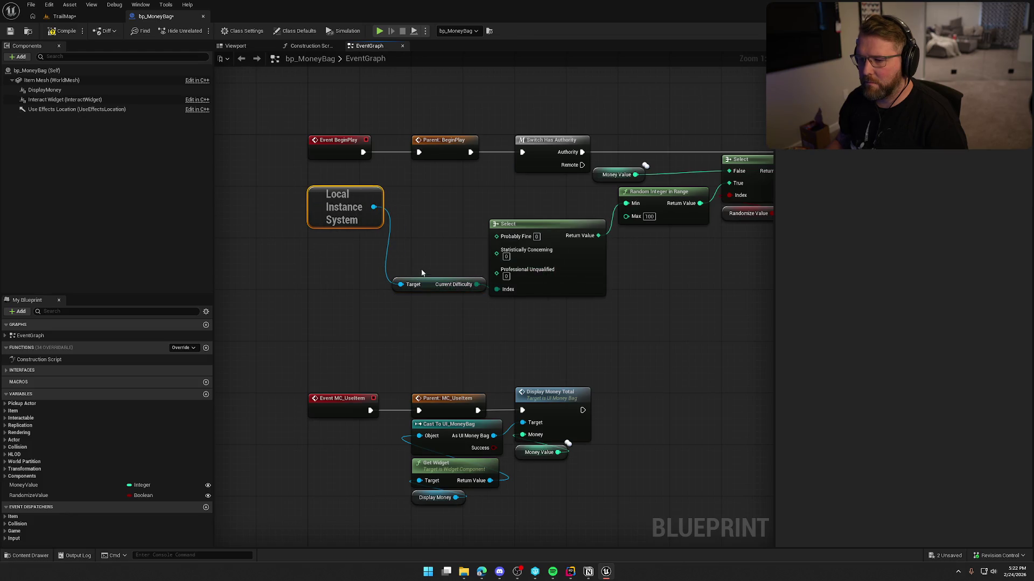
{"action": "left_click_drag", "start_coordinate": [432, 285], "coordinate": [345, 243]}
{"action": "mouse_move", "coordinate": [547, 221]}
{"action": "left_mouse_down"}
{"action": "mouse_move", "coordinate": [469, 172]}
{"action": "mouse_move", "coordinate": [458, 193]}
{"action": "mouse_move", "coordinate": [483, 185]}
{"action": "left_mouse_up"}
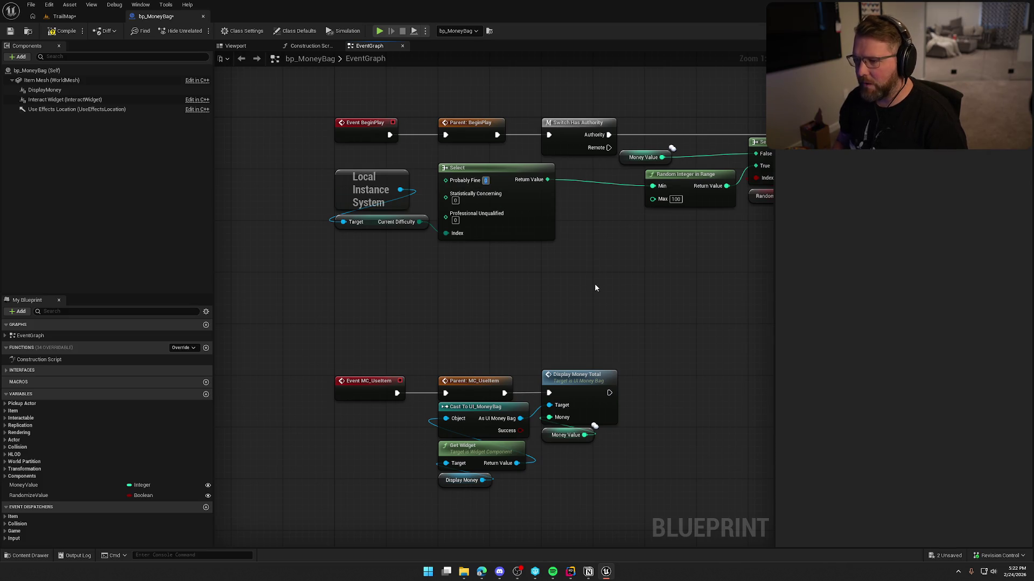
- Enter 25 for Probably Fine and 20 for Statistically Concerning
{"action": "type", "text": "25"}
{"action": "key", "text": "Tab"}
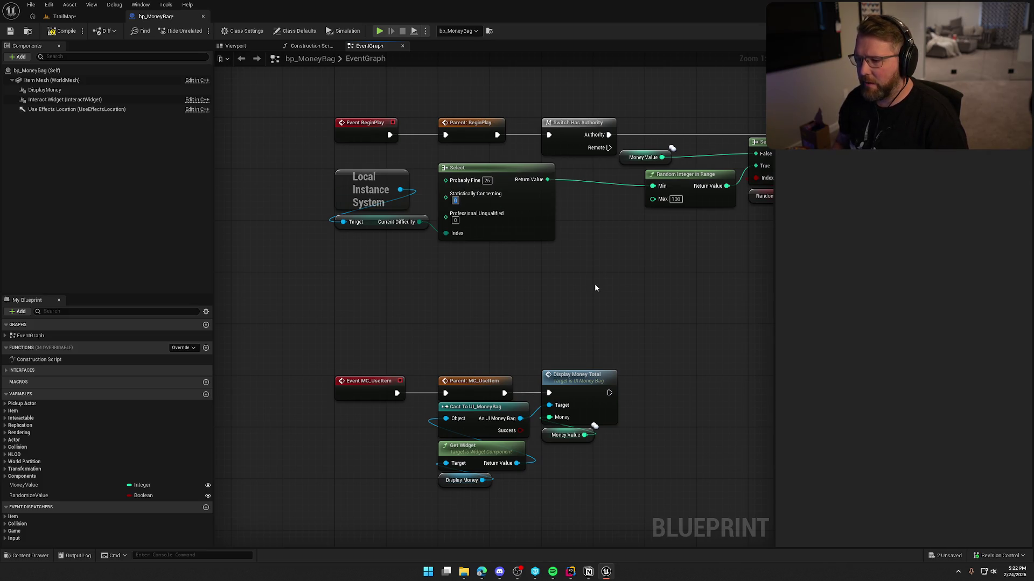
{"action": "type", "text": "20"}
{"action": "key", "text": "Tab"}
- Set Professional Unqualified to 15 and add a Current Difficulty-driven Select feeding the range's Max
{"action": "type", "text": "15"}
{"action": "mouse_move", "coordinate": [582, 183]}
{"action": "left_mouse_down"}
{"action": "mouse_move", "coordinate": [484, 249]}
{"action": "mouse_move", "coordinate": [453, 253]}
{"action": "left_mouse_up"}
{"action": "type", "text": "selec"}
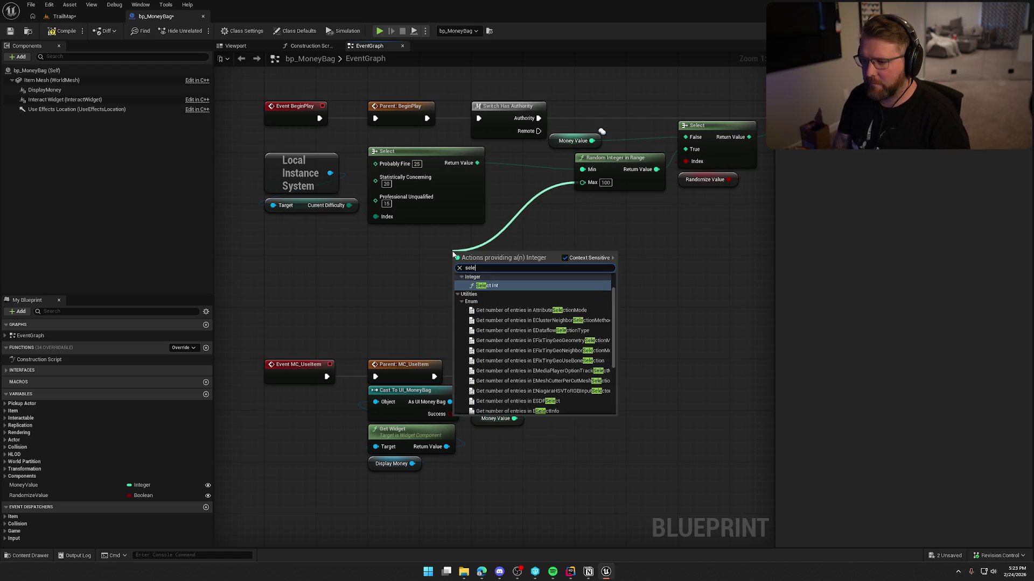
{"action": "scroll", "coordinate": [599, 371], "scroll_direction": "down", "scroll_amount": 3}
{"action": "scroll", "coordinate": [598, 370], "scroll_direction": "down", "scroll_amount": 2}
{"action": "left_click", "coordinate": [517, 412]}
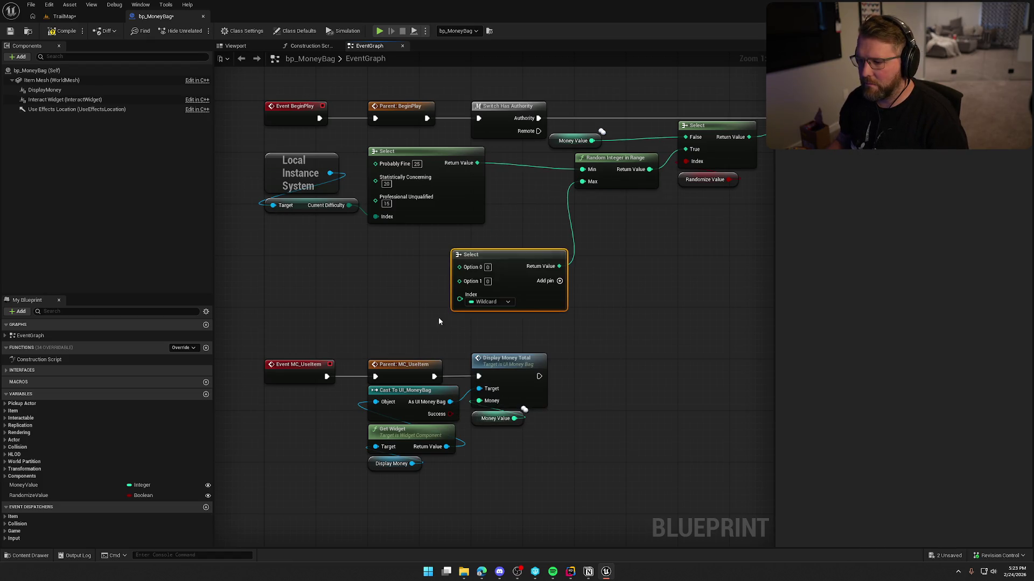
{"action": "left_click_drag", "start_coordinate": [460, 299], "coordinate": [354, 210]}
{"action": "left_click_drag", "start_coordinate": [459, 267], "coordinate": [409, 248]}
{"action": "key", "text": "Escape"}
{"action": "left_click_drag", "start_coordinate": [432, 237], "coordinate": [426, 230]}
- Give the Max Select the values 200, 150 and 100
{"action": "left_click", "coordinate": [415, 242]}
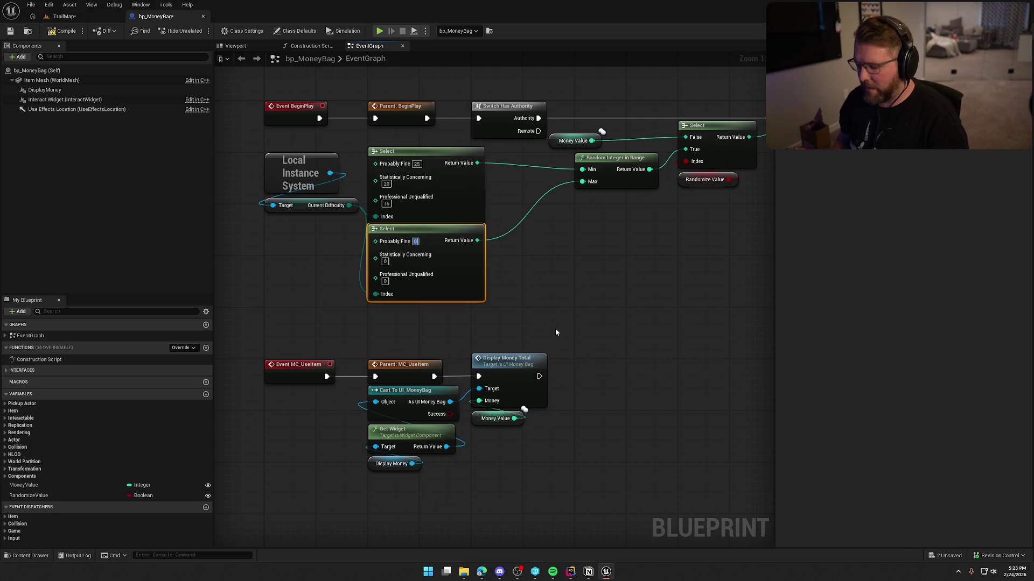
{"action": "type", "text": "200"}
{"action": "key", "text": "Tab"}
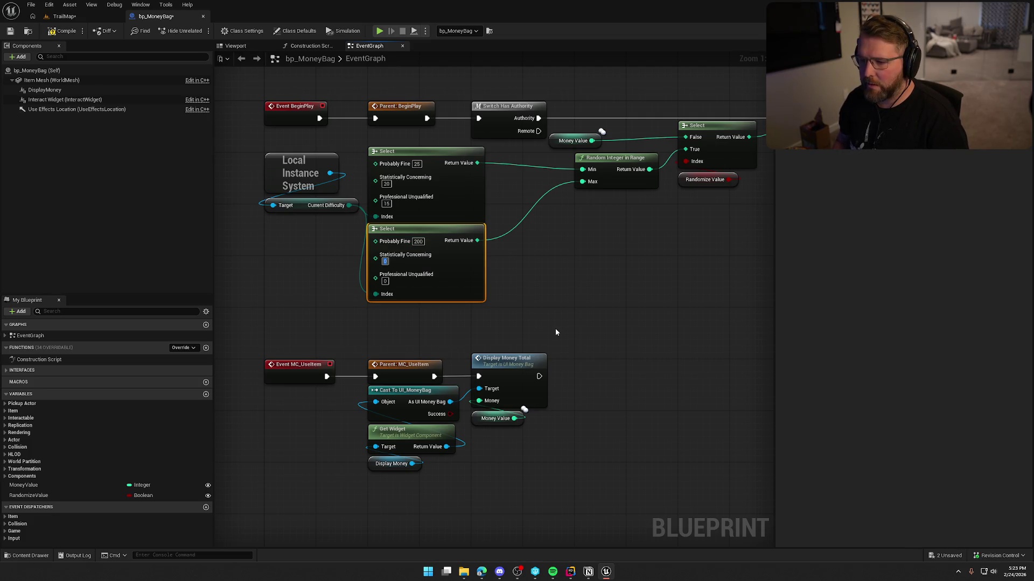
{"action": "type", "text": "150"}
{"action": "key", "text": "Tab"}
{"action": "type", "text": "100"}
{"action": "left_click", "coordinate": [555, 332]}
- Reposition Random Integer in Range and the Select/Randomize Value/SET group, removing a stray Min node
{"action": "left_click_drag", "start_coordinate": [541, 163], "coordinate": [489, 163]}
{"action": "left_click", "coordinate": [503, 254]}
{"action": "left_click_drag", "start_coordinate": [690, 242], "coordinate": [504, 116]}
{"action": "left_click_drag", "start_coordinate": [553, 179], "coordinate": [656, 180]}
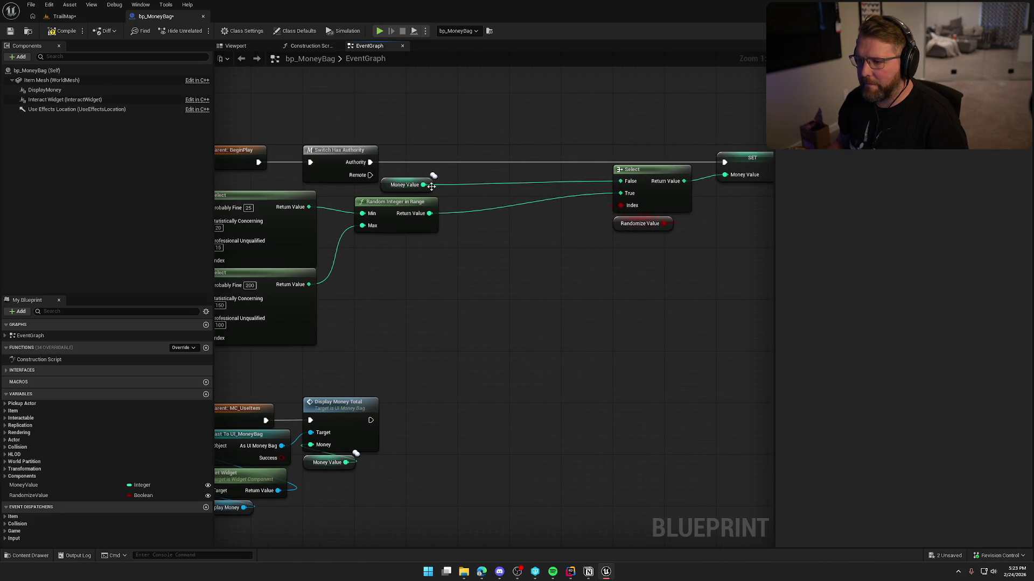
{"action": "left_click_drag", "start_coordinate": [423, 185], "coordinate": [495, 217]}
{"action": "type", "text": "min"}
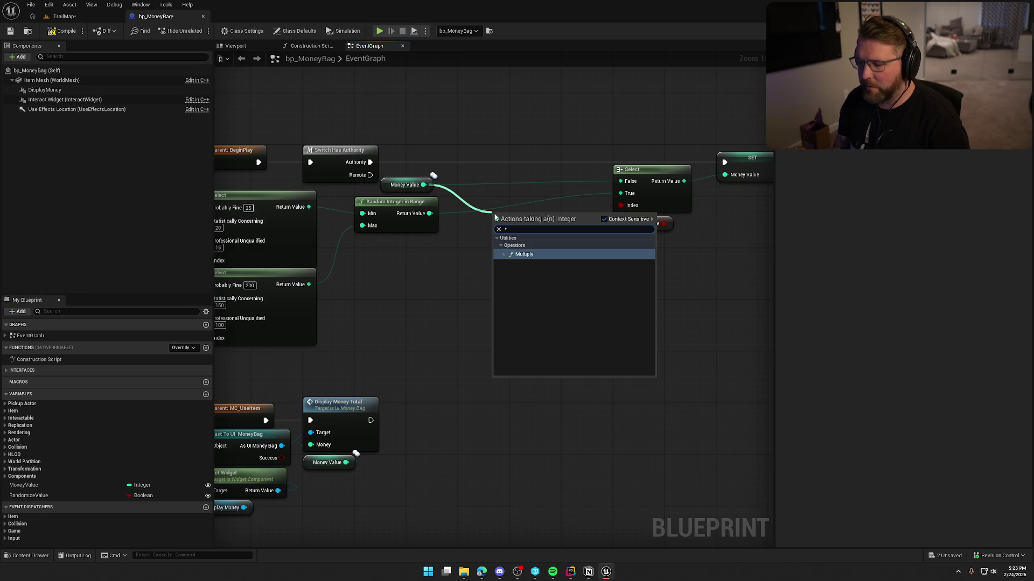
{"action": "key", "text": "Return"}
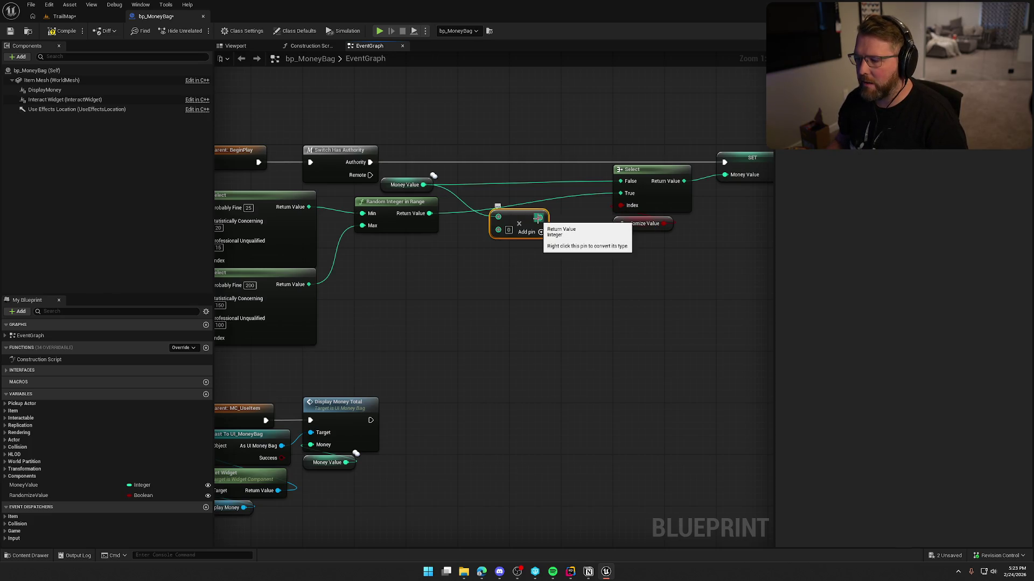
{"action": "key", "text": "Delete"}
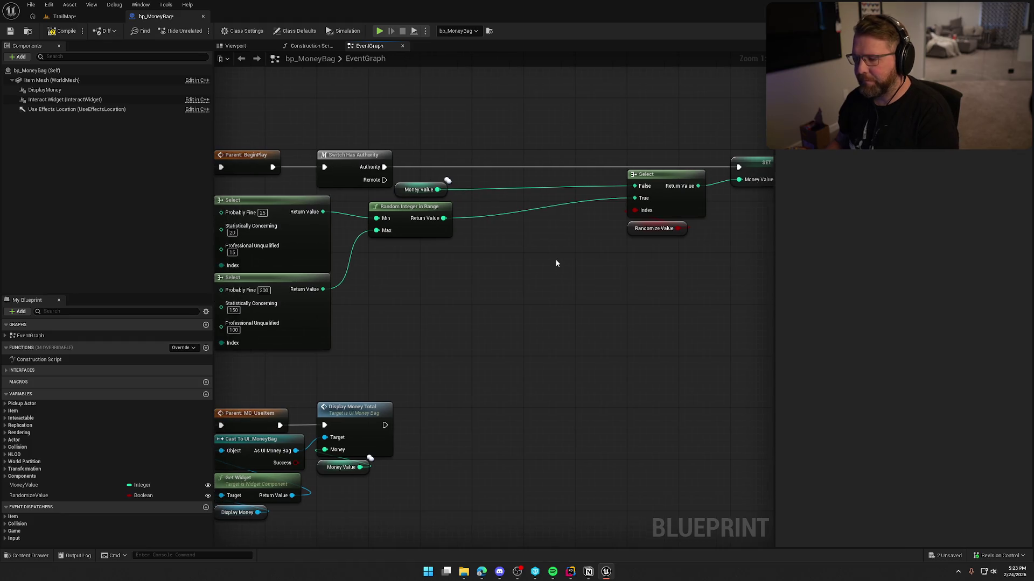
- Move Random Integer in Range down beside the Selects and nudge the Money Value getter right
{"action": "left_click_drag", "start_coordinate": [402, 215], "coordinate": [402, 263]}
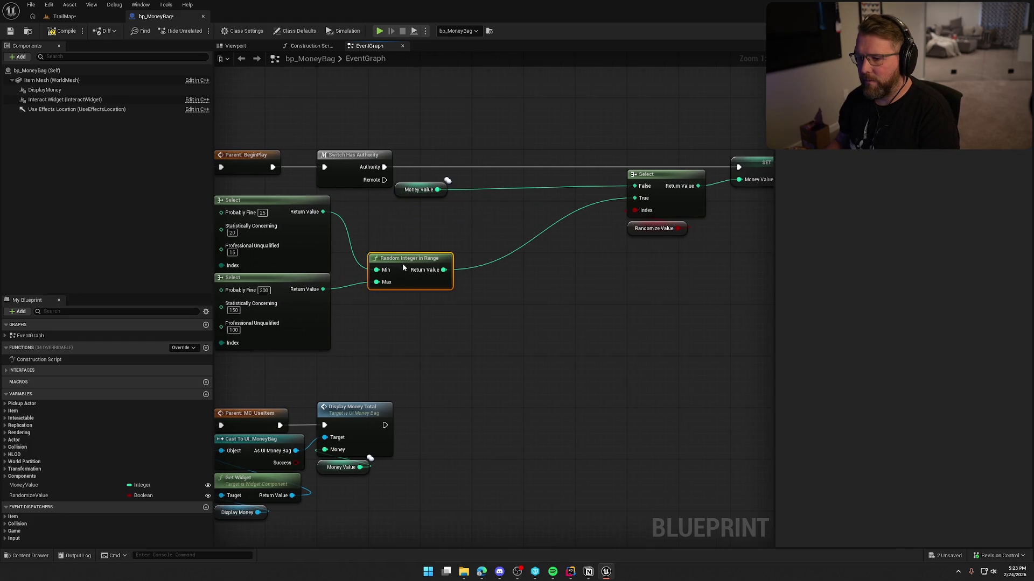
{"action": "left_click_drag", "start_coordinate": [488, 245], "coordinate": [569, 246]}
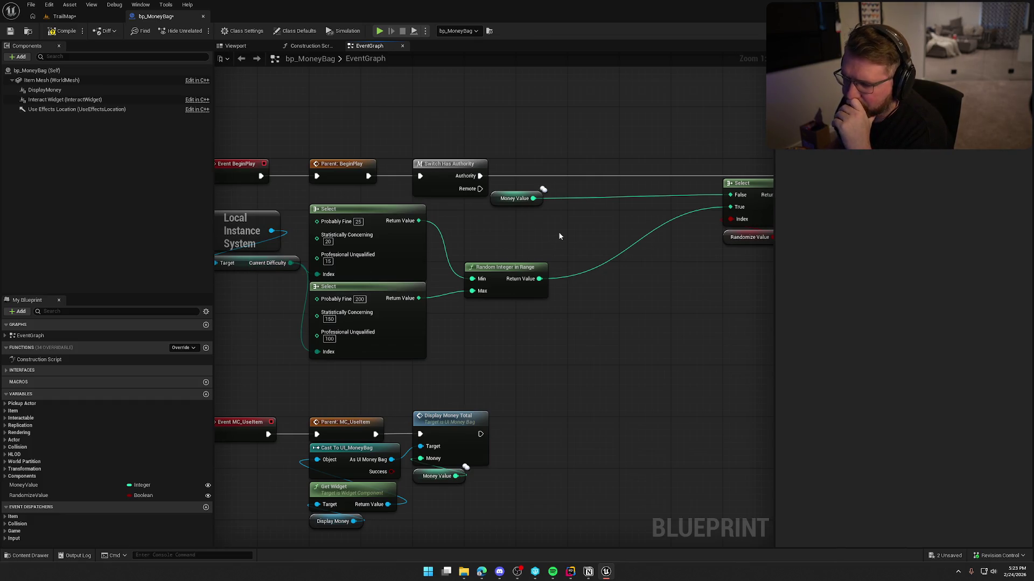
{"action": "mouse_move", "coordinate": [575, 234]}
{"action": "left_mouse_down"}
{"action": "mouse_move", "coordinate": [559, 224]}
{"action": "mouse_move", "coordinate": [473, 235]}
{"action": "left_mouse_up"}
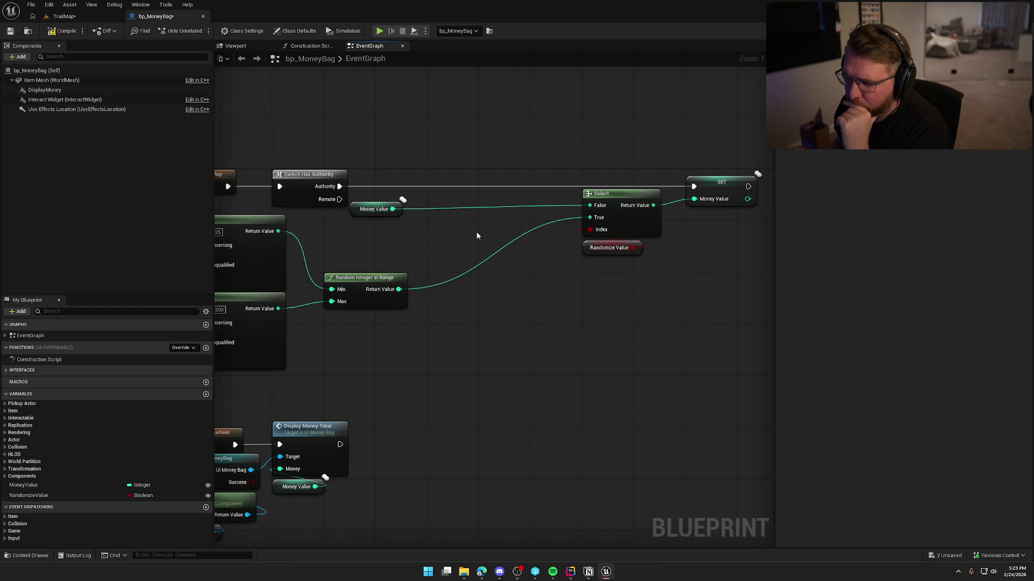
{"action": "mouse_move", "coordinate": [476, 235]}
{"action": "left_mouse_down"}
{"action": "mouse_move", "coordinate": [517, 203]}
{"action": "mouse_move", "coordinate": [546, 211]}
{"action": "left_mouse_up"}
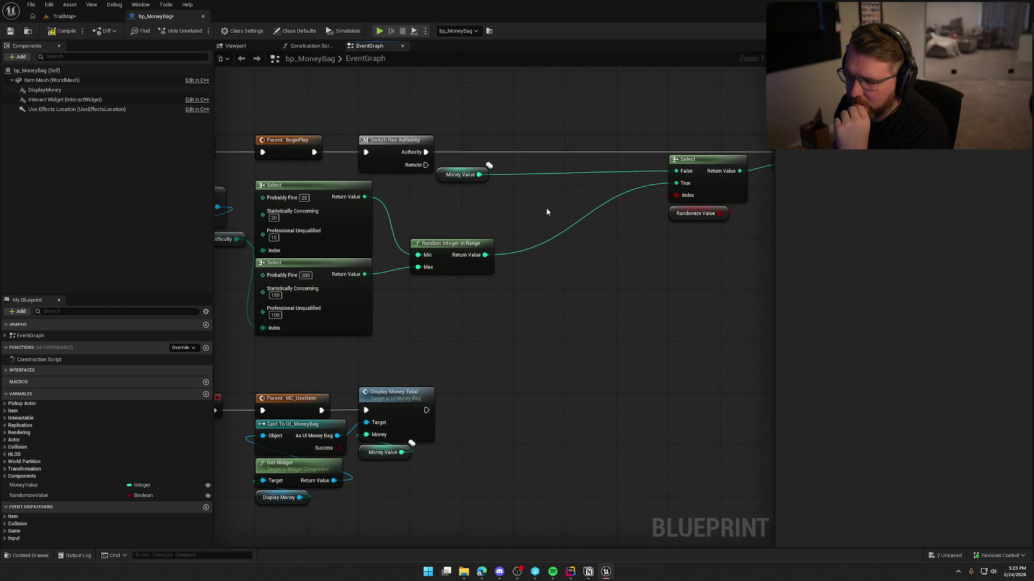
{"action": "left_click_drag", "start_coordinate": [528, 213], "coordinate": [598, 202]}
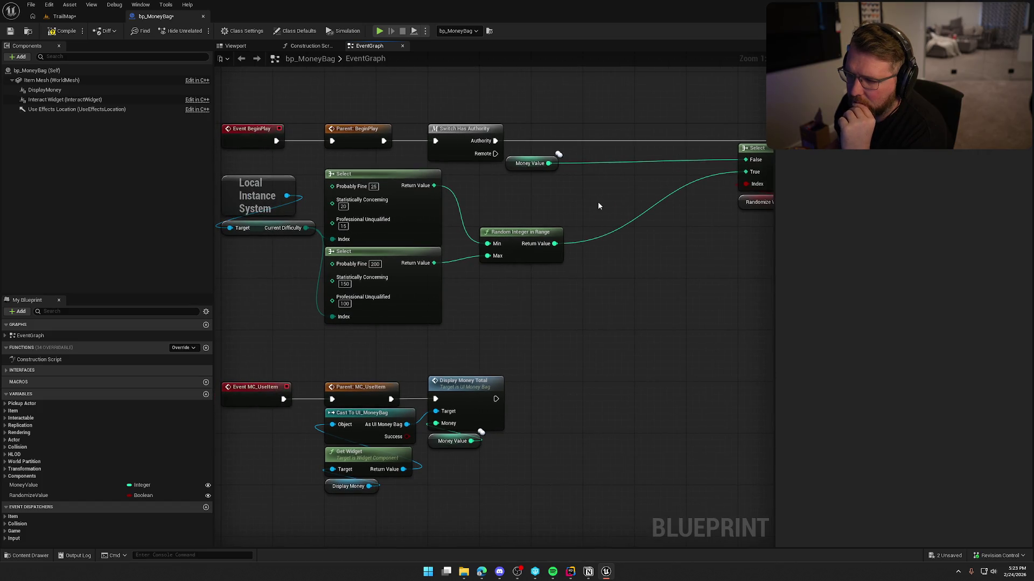
{"action": "left_click_drag", "start_coordinate": [521, 229], "coordinate": [521, 281]}
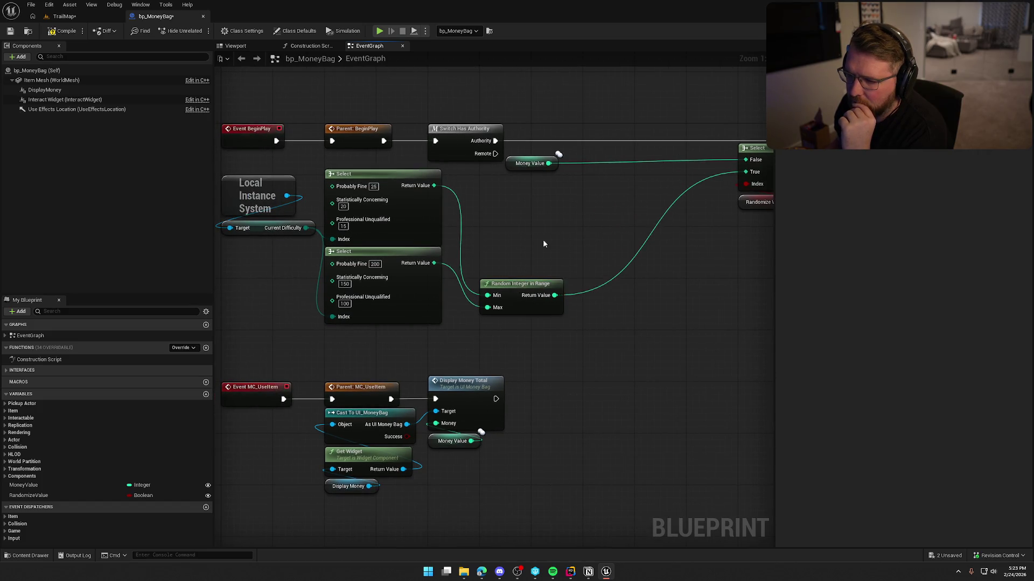
{"action": "left_click_drag", "start_coordinate": [565, 196], "coordinate": [517, 203]}
{"action": "left_click", "coordinate": [479, 170]}
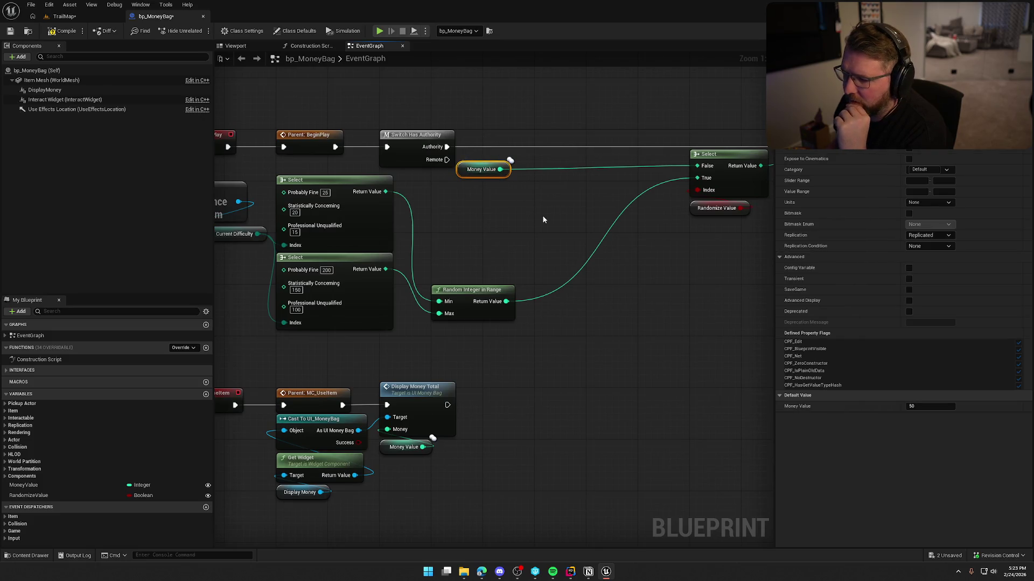
{"action": "left_click_drag", "start_coordinate": [463, 175], "coordinate": [493, 166]}
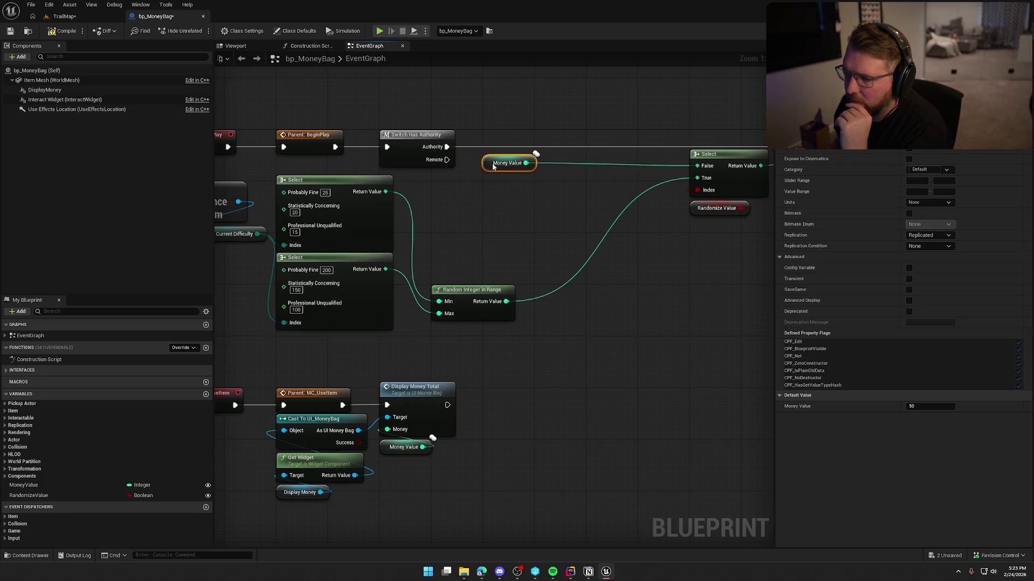
{"action": "left_click", "coordinate": [498, 212]}
{"action": "left_click", "coordinate": [519, 162]}
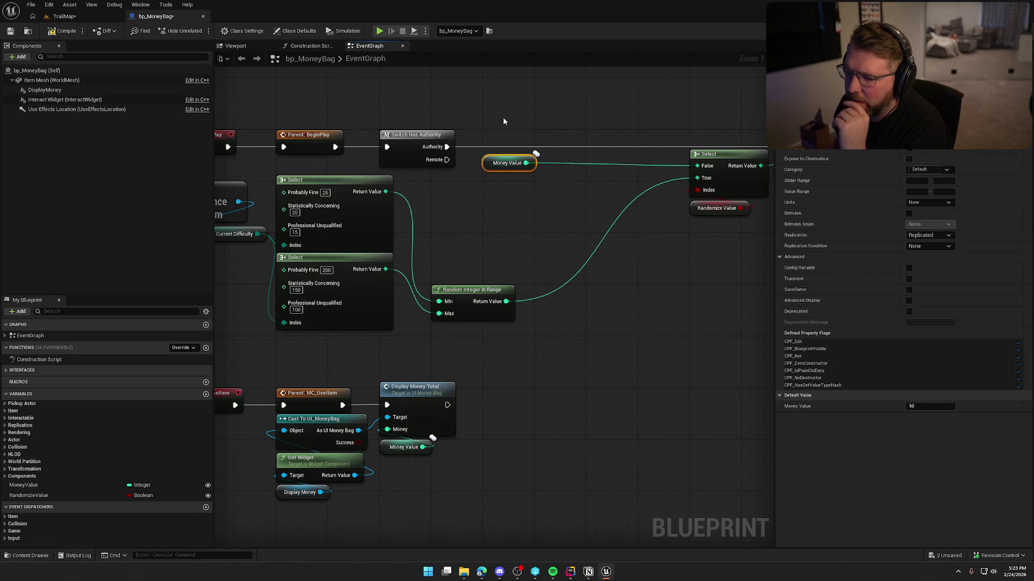
- Reposition the Select/Randomize Value/SET group and align Random Integer in Range beside the lower Select
{"action": "left_click_drag", "start_coordinate": [532, 202], "coordinate": [588, 215]}
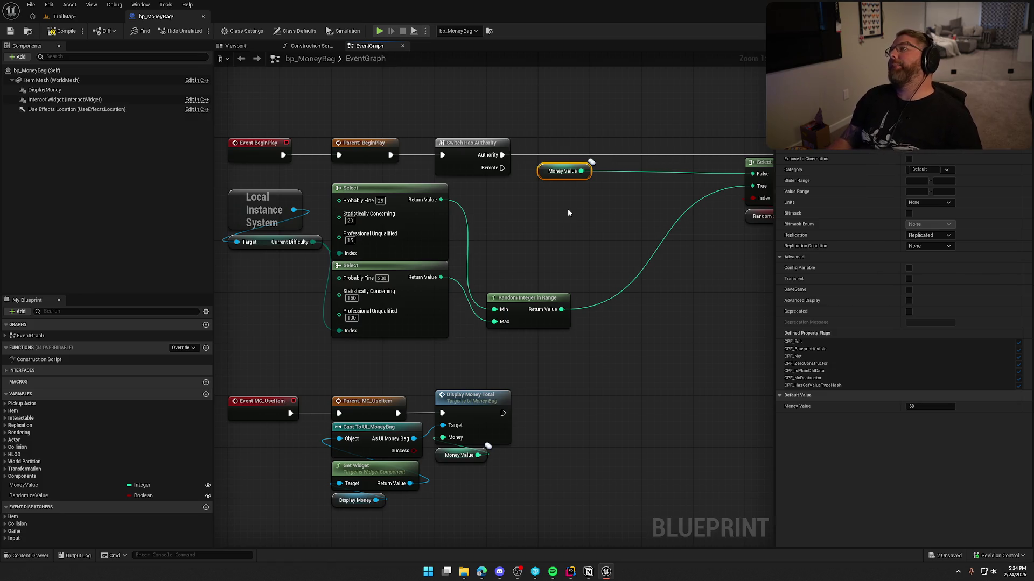
{"action": "scroll", "coordinate": [567, 213], "scroll_direction": "down", "scroll_amount": 2}
{"action": "mouse_move", "coordinate": [567, 213]}
{"action": "left_mouse_down"}
{"action": "mouse_move", "coordinate": [438, 228]}
{"action": "mouse_move", "coordinate": [537, 250]}
{"action": "mouse_move", "coordinate": [579, 187]}
{"action": "left_mouse_up"}
{"action": "scroll", "coordinate": [559, 192], "scroll_direction": "up", "scroll_amount": 2}
{"action": "mouse_move", "coordinate": [504, 200]}
{"action": "left_mouse_down"}
{"action": "mouse_move", "coordinate": [402, 203]}
{"action": "mouse_move", "coordinate": [573, 310]}
{"action": "mouse_move", "coordinate": [597, 312]}
{"action": "left_mouse_up"}
{"action": "left_click_drag", "start_coordinate": [455, 322], "coordinate": [453, 230]}
{"action": "left_click_drag", "start_coordinate": [477, 303], "coordinate": [481, 324]}
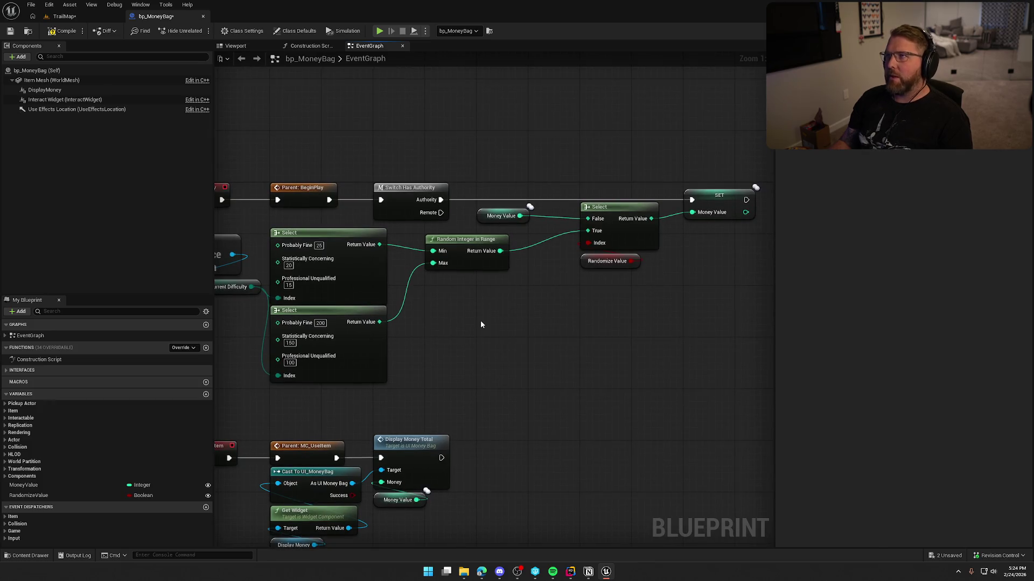
{"action": "left_click", "coordinate": [467, 236]}
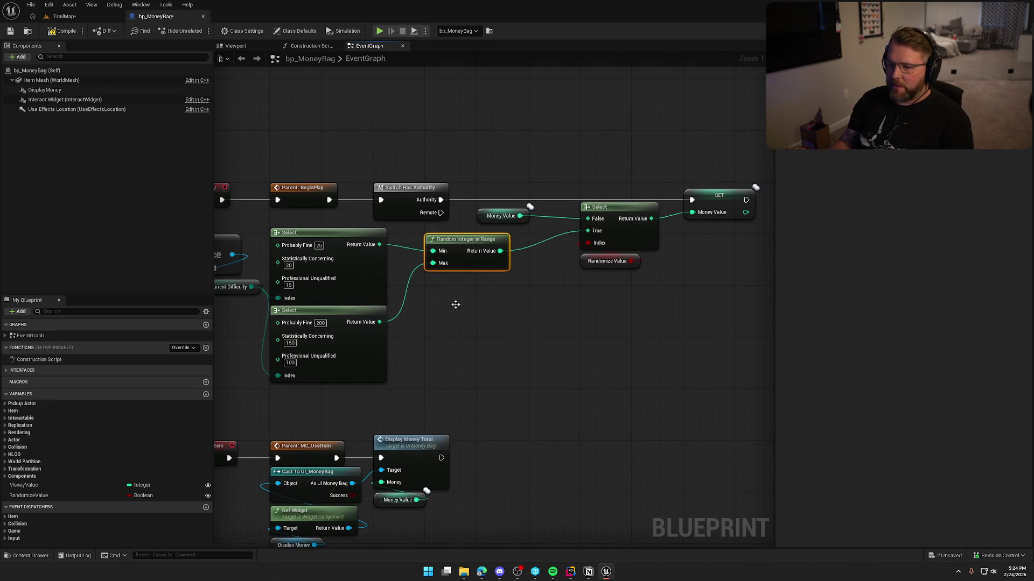
{"action": "mouse_move", "coordinate": [460, 242]}
{"action": "left_mouse_down"}
{"action": "mouse_move", "coordinate": [460, 325]}
{"action": "mouse_move", "coordinate": [461, 290]}
{"action": "left_mouse_up"}
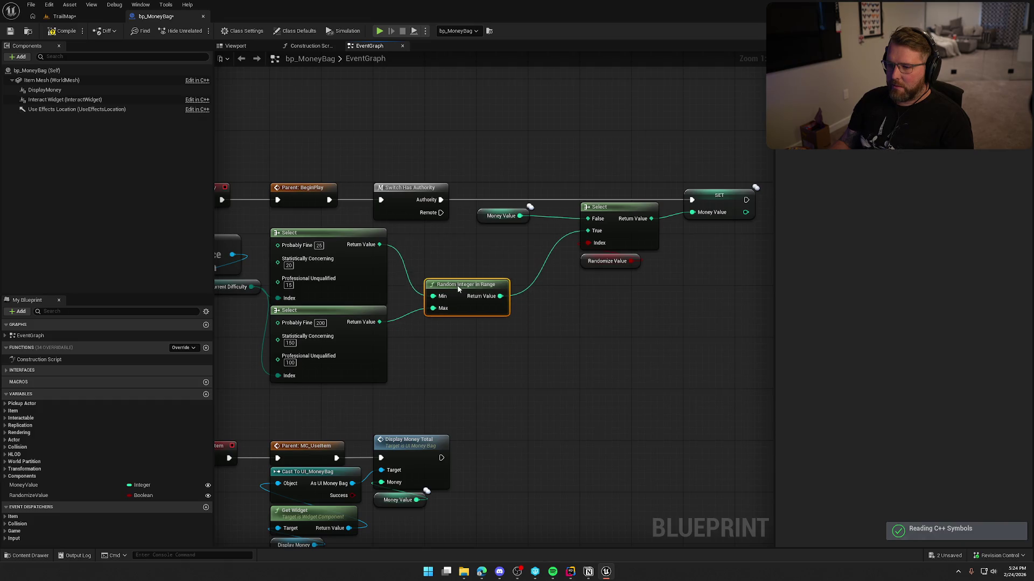
{"action": "mouse_move", "coordinate": [649, 337]}
{"action": "left_mouse_down"}
{"action": "mouse_move", "coordinate": [501, 352]}
{"action": "mouse_move", "coordinate": [431, 207]}
{"action": "left_mouse_up"}
{"action": "left_click_drag", "start_coordinate": [575, 212], "coordinate": [724, 212]}
{"action": "left_click", "coordinate": [533, 280]}
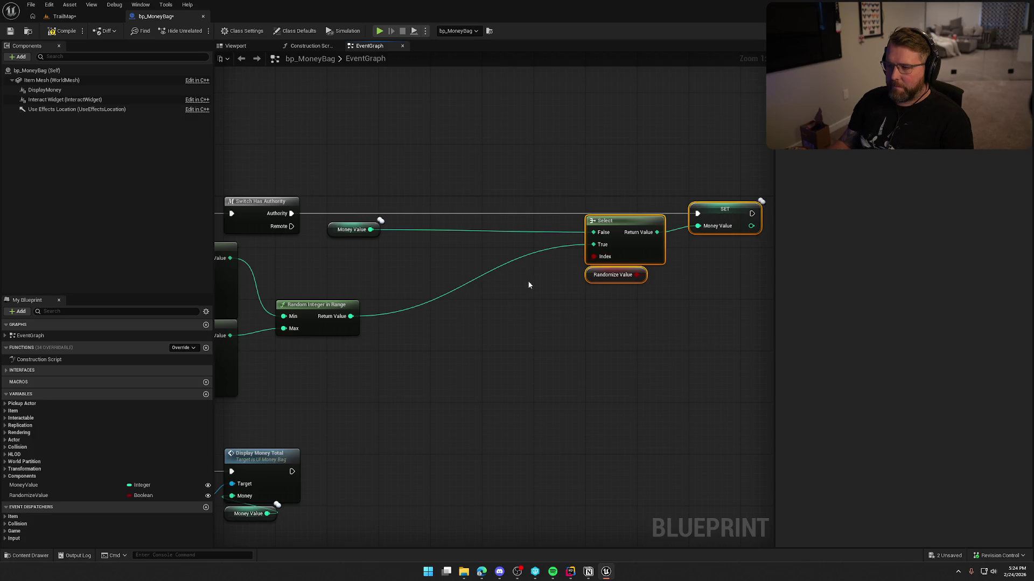
{"action": "left_click_drag", "start_coordinate": [533, 279], "coordinate": [567, 282]}
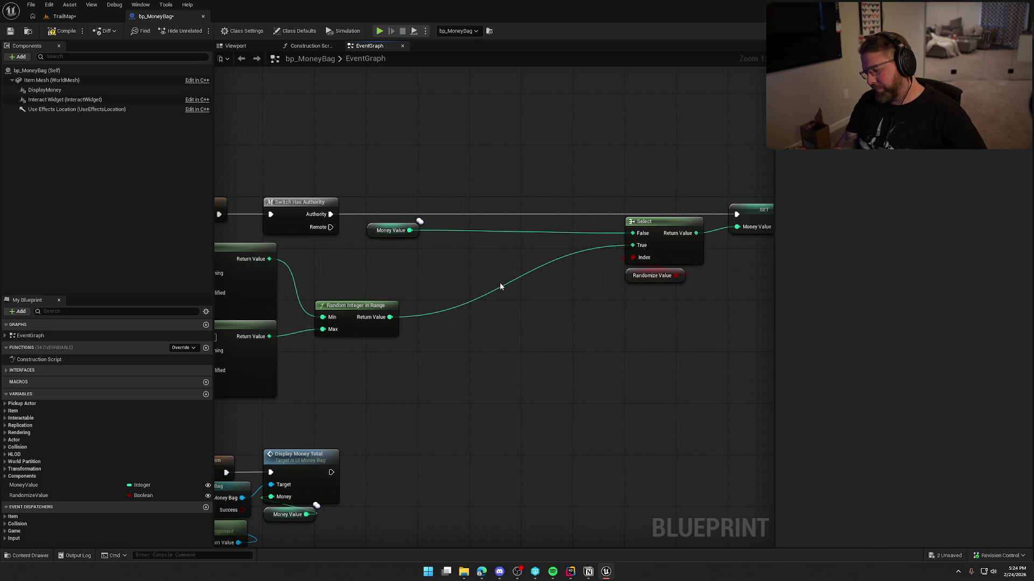
{"action": "left_click_drag", "start_coordinate": [485, 282], "coordinate": [528, 277]}
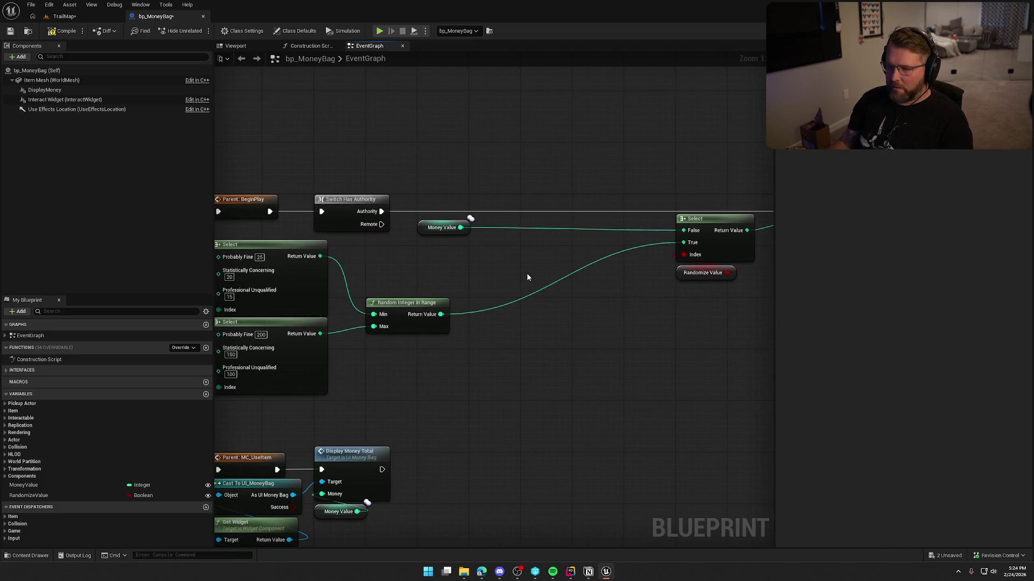
- Add a Multiply (*) node off Money Value and convert it to float math
{"action": "left_click_drag", "start_coordinate": [461, 227], "coordinate": [512, 236]}
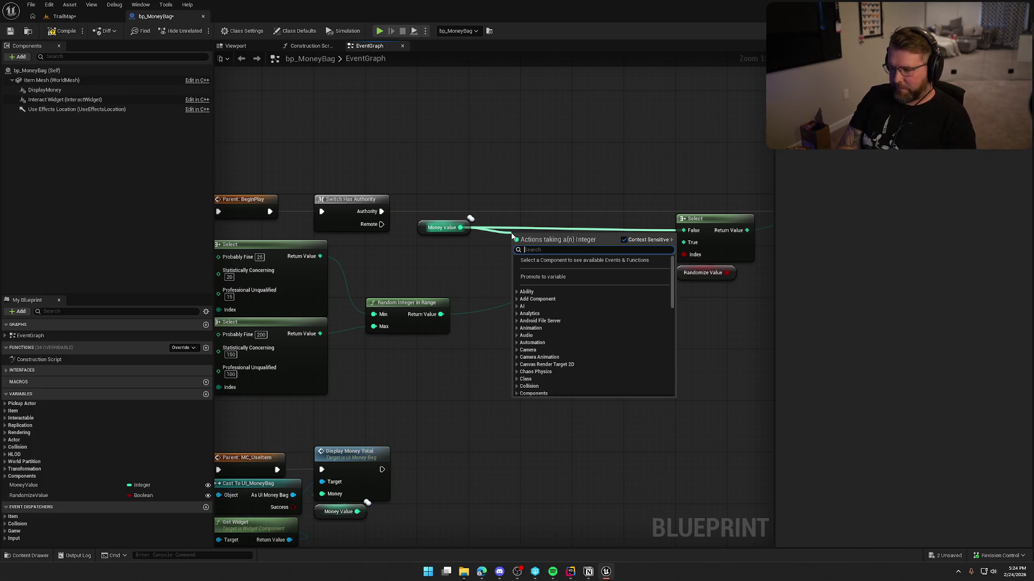
{"action": "type", "text": "*"}
{"action": "key", "text": "Return"}
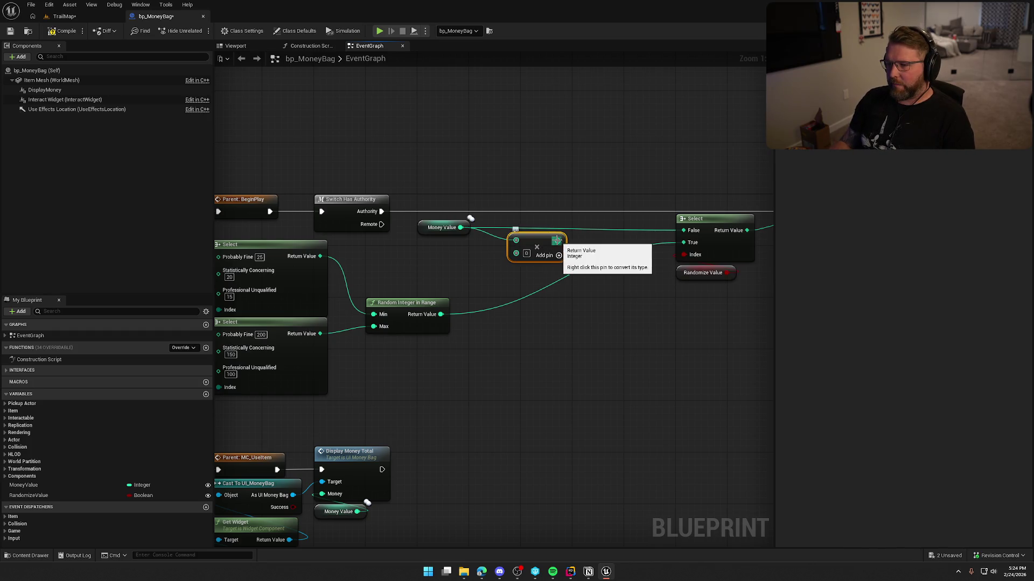
{"action": "right_click", "coordinate": [560, 242]}
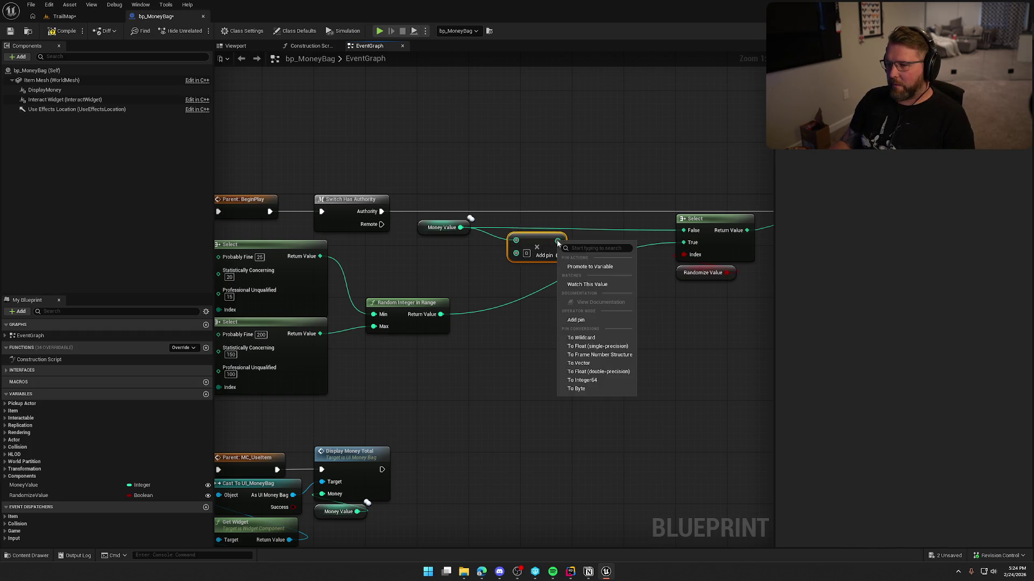
{"action": "left_click", "coordinate": [598, 372]}
{"action": "right_click", "coordinate": [517, 253]}
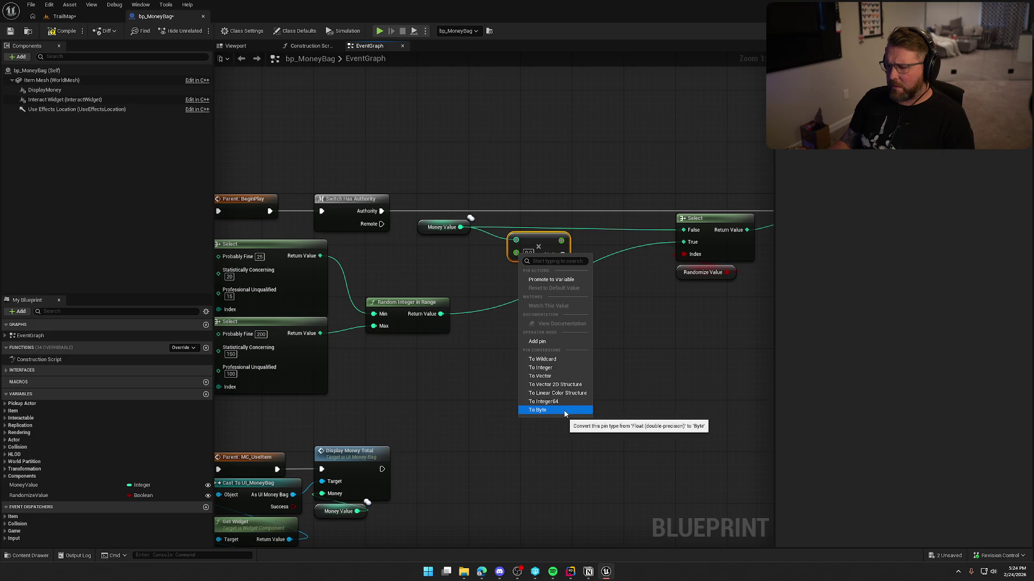
{"action": "left_click", "coordinate": [474, 275]}
{"action": "mouse_move", "coordinate": [474, 276]}
{"action": "left_mouse_down"}
{"action": "mouse_move", "coordinate": [537, 291]}
{"action": "mouse_move", "coordinate": [691, 283]}
{"action": "mouse_move", "coordinate": [603, 295]}
{"action": "left_mouse_up"}
- Add a multiplier Select driven by Current Difficulty beside Random Integer in Range
{"action": "type", "text": "select"}
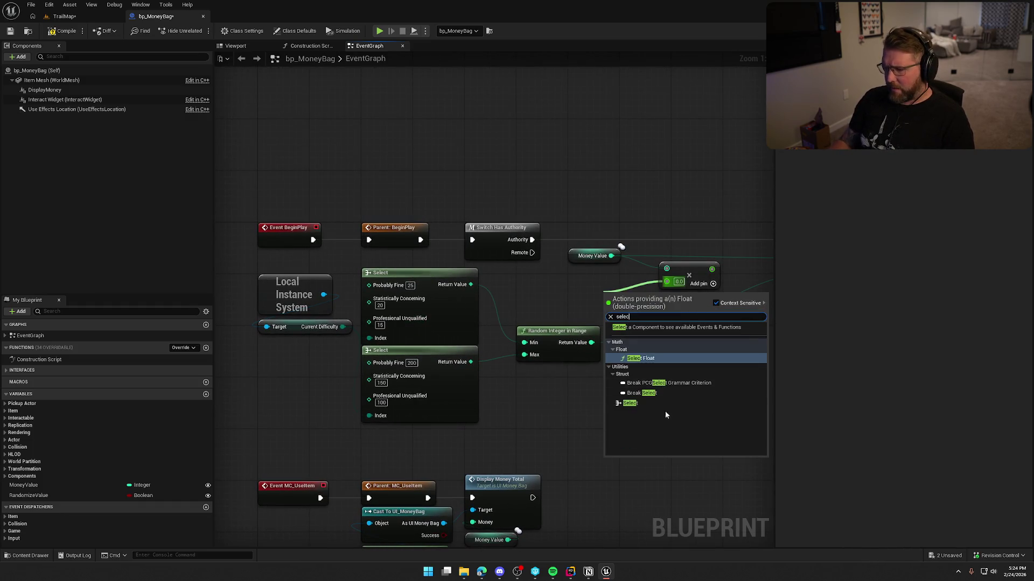
{"action": "left_click", "coordinate": [666, 412]}
{"action": "left_click_drag", "start_coordinate": [608, 336], "coordinate": [343, 327]}
{"action": "left_click_drag", "start_coordinate": [558, 340], "coordinate": [558, 392]}
{"action": "mouse_move", "coordinate": [634, 300]}
{"action": "left_mouse_down"}
{"action": "mouse_move", "coordinate": [587, 300]}
{"action": "mouse_move", "coordinate": [542, 283]}
{"action": "mouse_move", "coordinate": [596, 339]}
{"action": "mouse_move", "coordinate": [570, 337]}
{"action": "mouse_move", "coordinate": [526, 305]}
{"action": "left_mouse_up"}
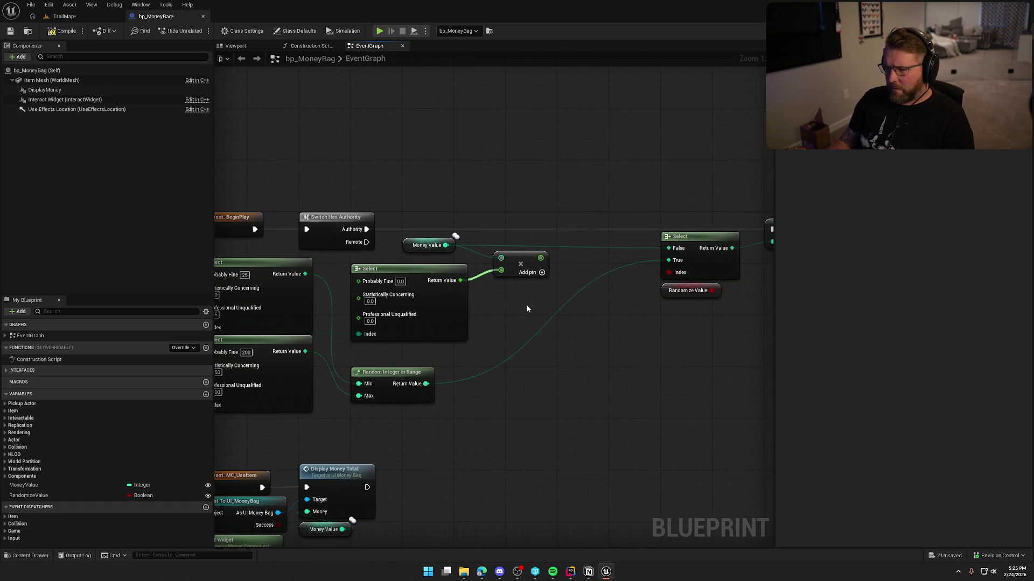
- Truncate the multiplied value and wire it into the Select's False input
{"action": "left_click_drag", "start_coordinate": [532, 256], "coordinate": [579, 253]}
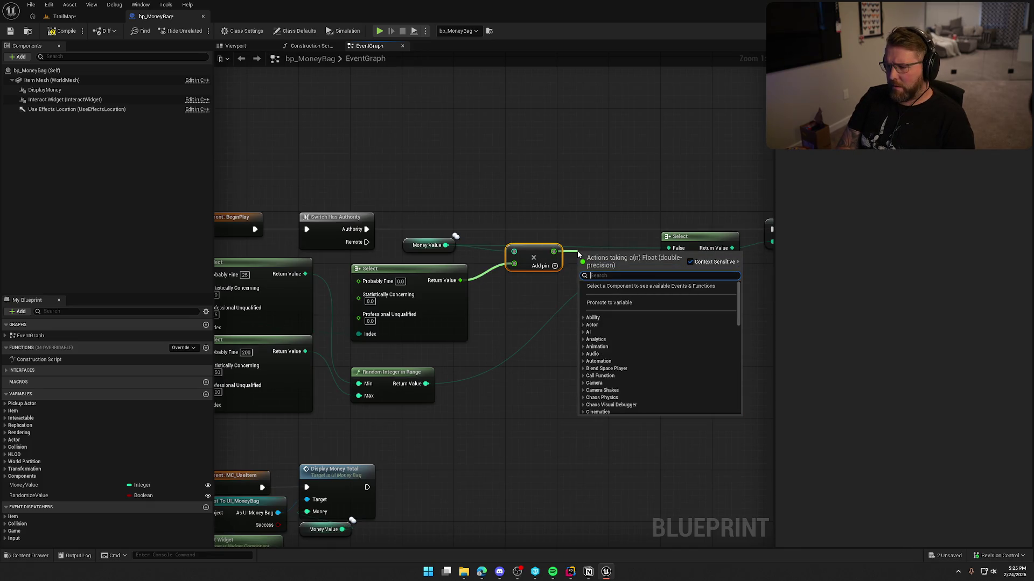
{"action": "type", "text": "trun"}
{"action": "key", "text": "Return"}
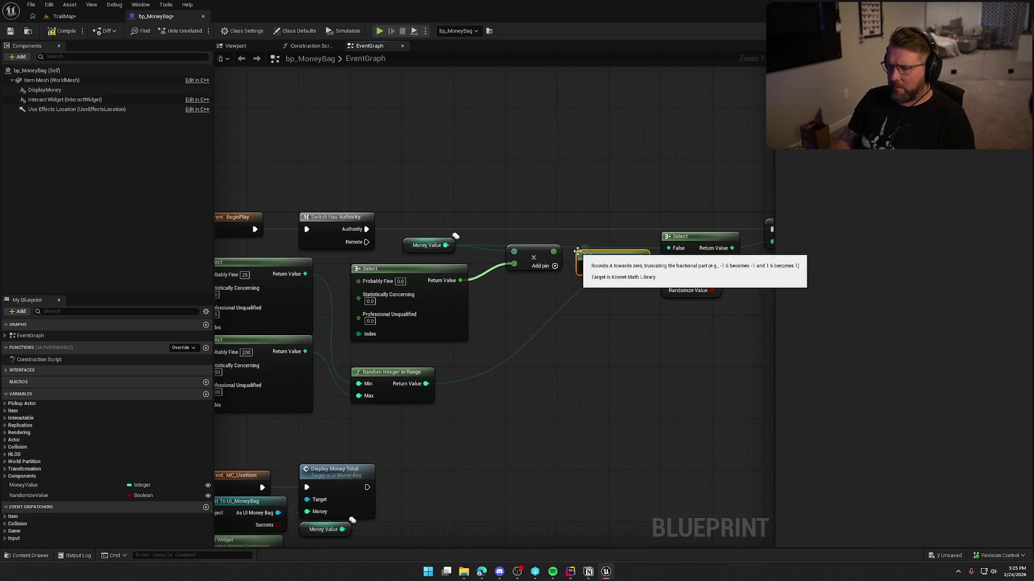
{"action": "mouse_move", "coordinate": [640, 267]}
{"action": "left_mouse_down"}
{"action": "mouse_move", "coordinate": [669, 248]}
{"action": "mouse_move", "coordinate": [609, 241]}
{"action": "left_mouse_up"}
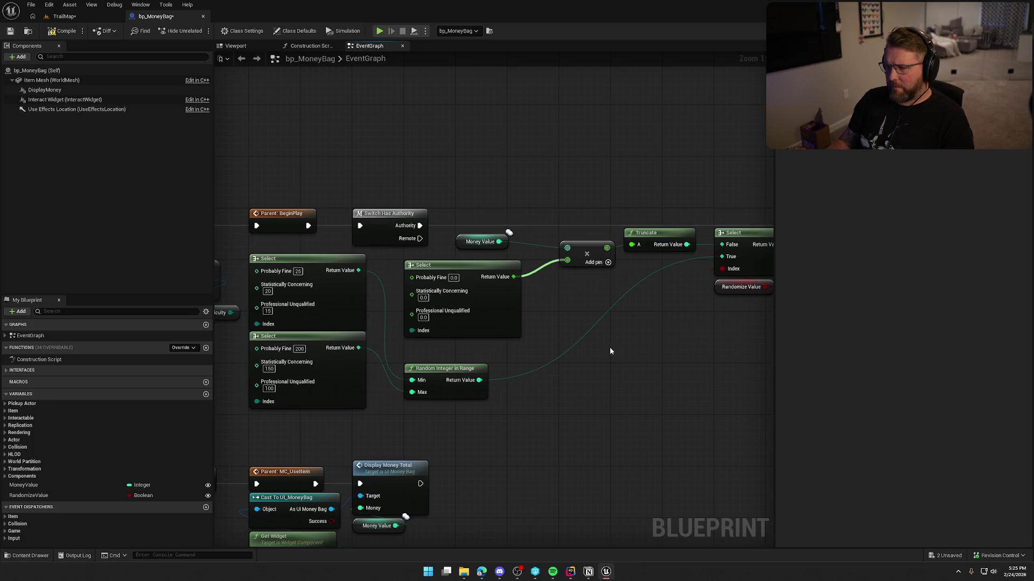
- Enter multipliers 1.0 for Probably Fine and 0.8 for Statistically Concerning, then return to TrailMap
{"action": "left_click_drag", "start_coordinate": [582, 327], "coordinate": [635, 296]}
{"action": "left_click", "coordinate": [507, 251]}
{"action": "type", "text": "1"}
{"action": "key", "text": "Tab"}
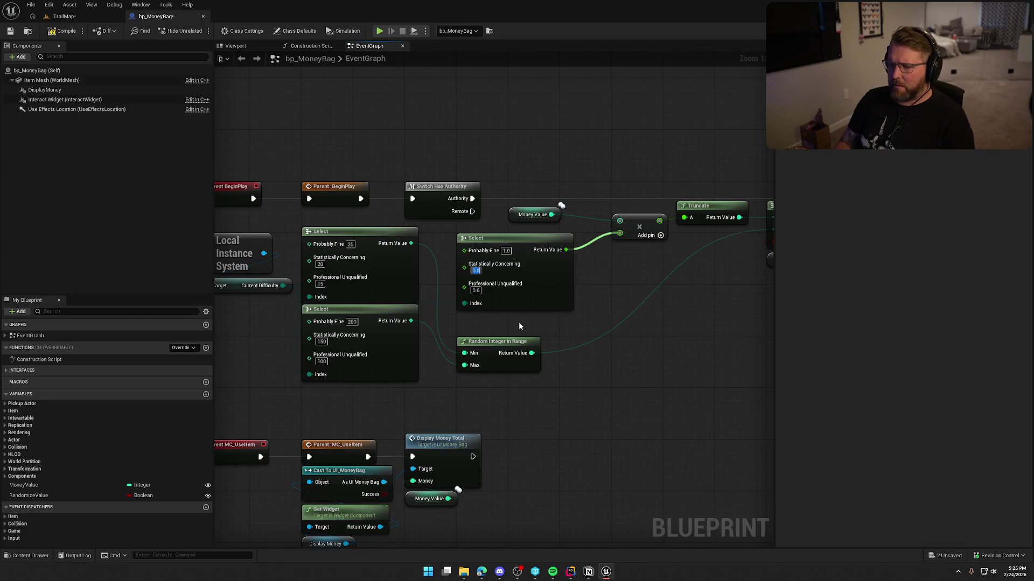
{"action": "left_click", "coordinate": [606, 295]}
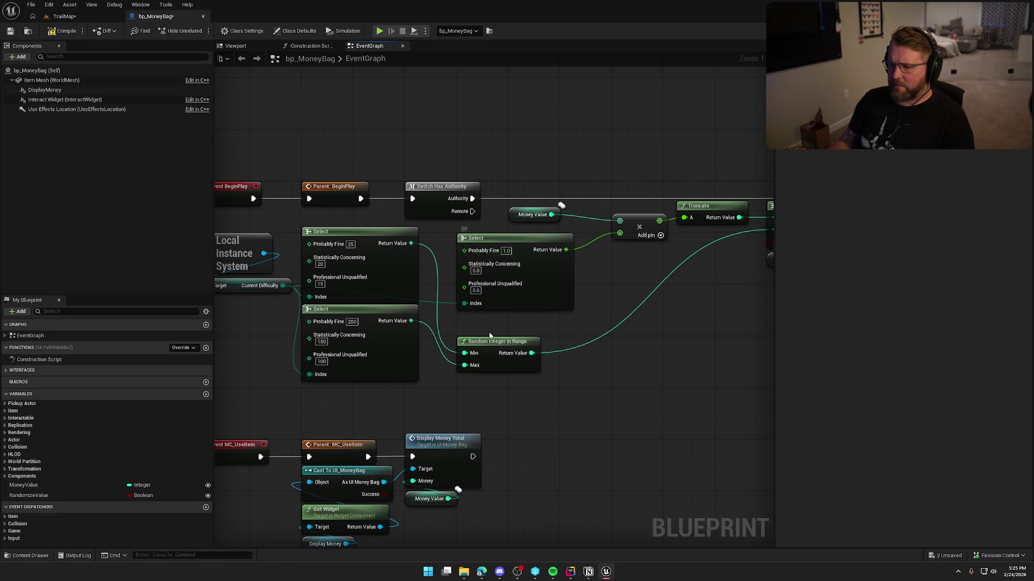
{"action": "mouse_move", "coordinate": [397, 122]}
{"action": "left_mouse_down"}
{"action": "mouse_move", "coordinate": [330, 106]}
{"action": "mouse_move", "coordinate": [215, 115]}
{"action": "left_mouse_up"}
{"action": "left_click_drag", "start_coordinate": [364, 131], "coordinate": [418, 132]}
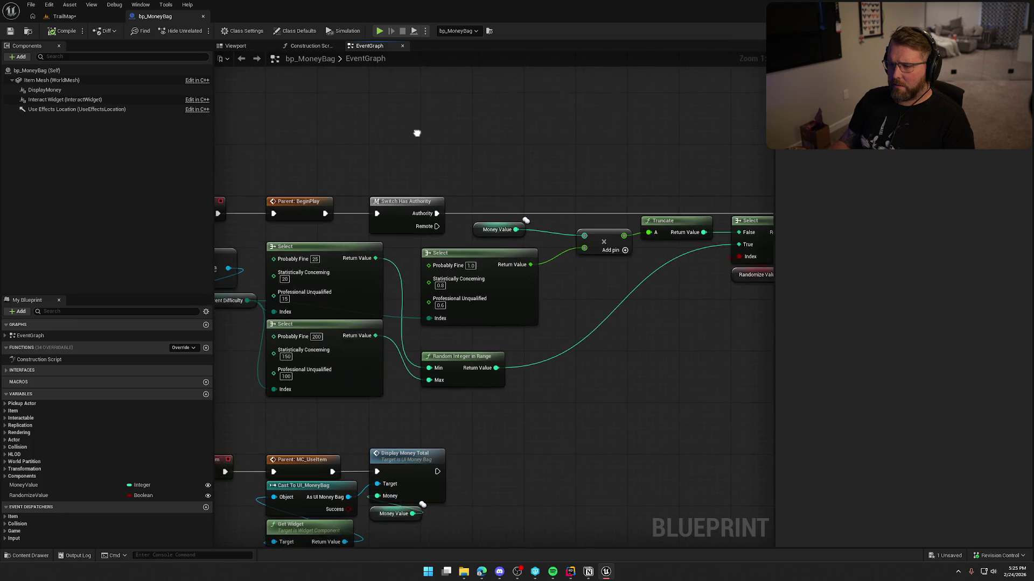
{"action": "left_click", "coordinate": [64, 16]}
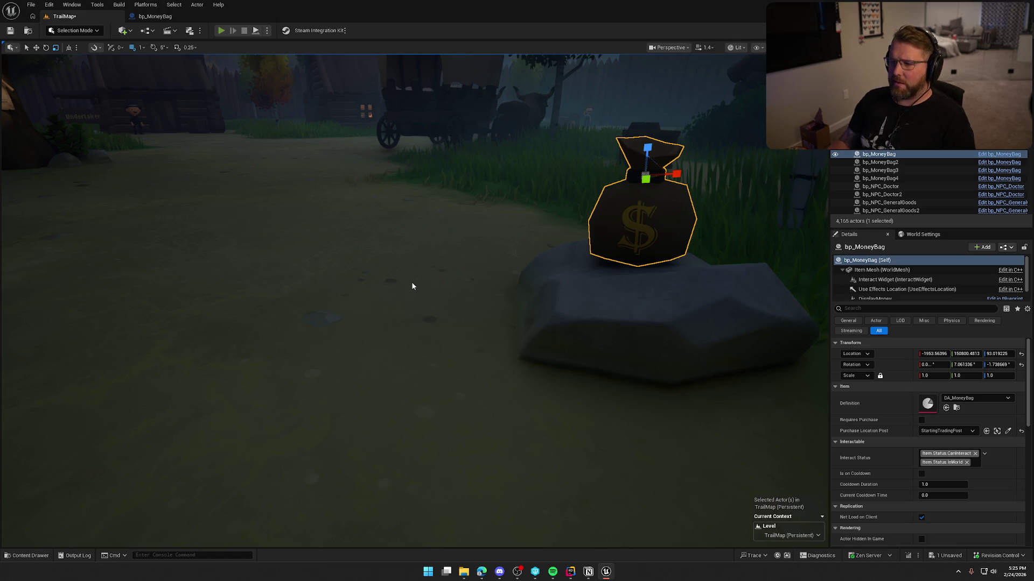
{"action": "key", "text": "alt+p"}
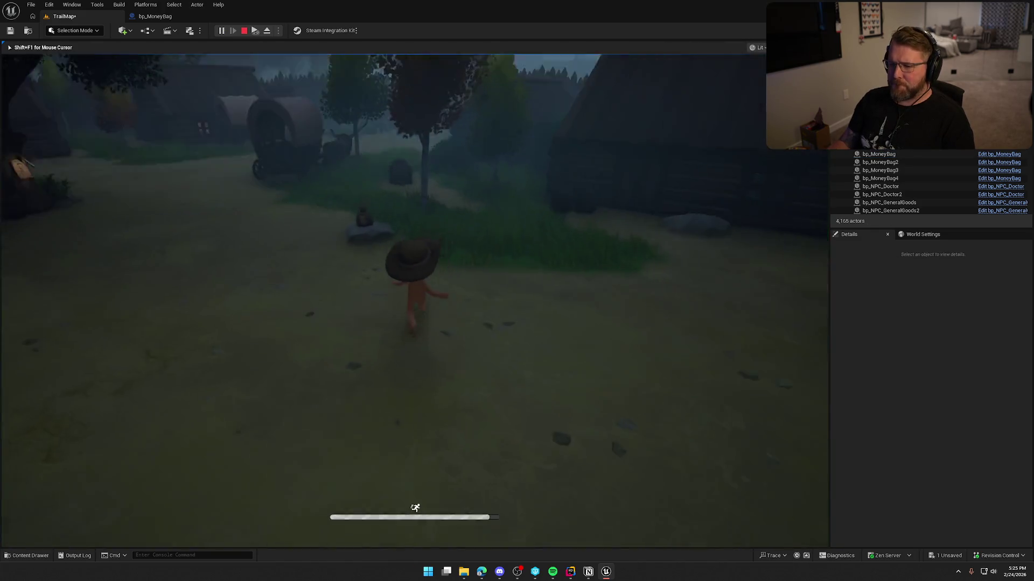
{"action": "key", "text": "w"}
{"action": "key", "text": "e"}
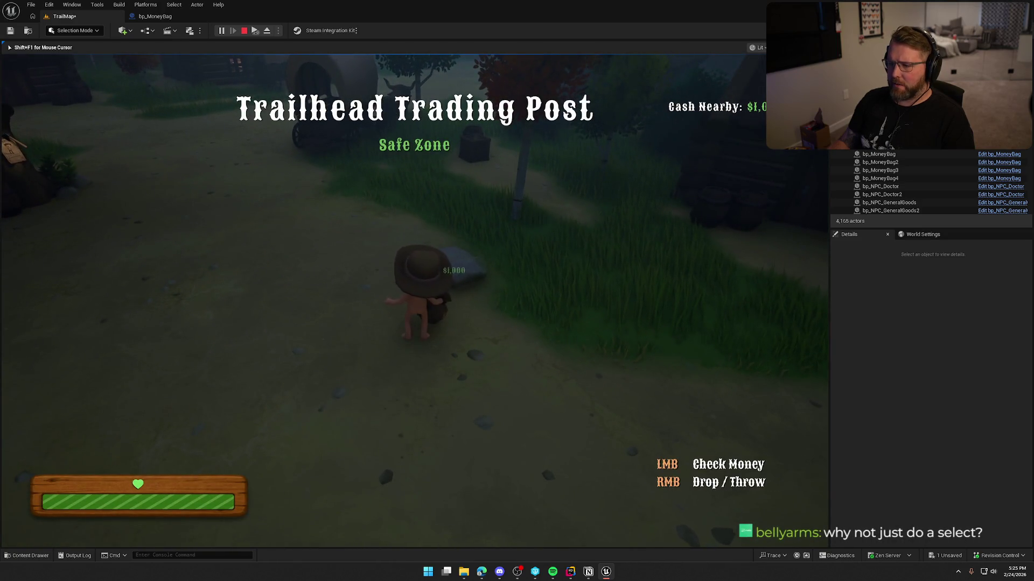
{"action": "right_click", "coordinate": [413, 302]}
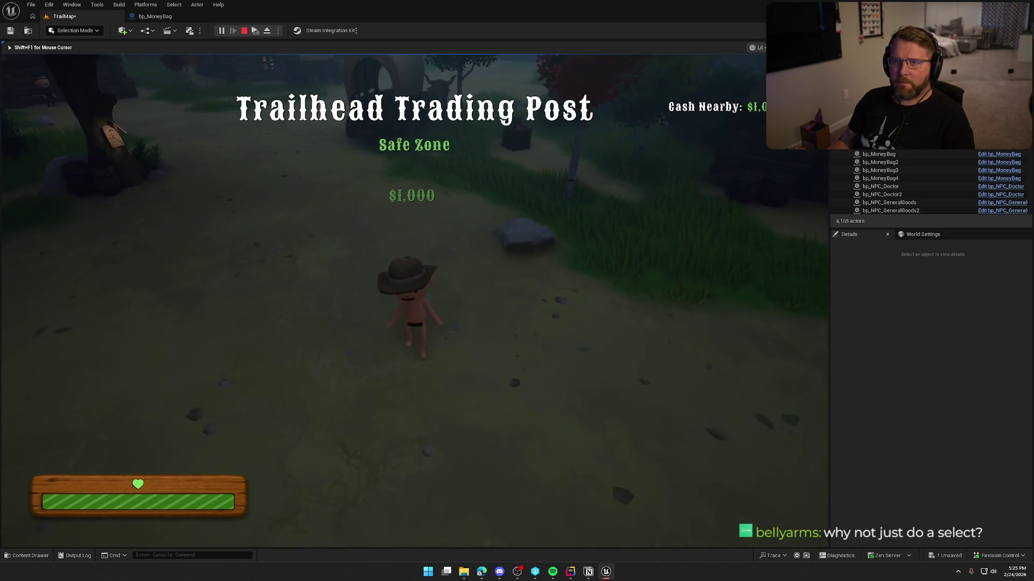
{"action": "key", "text": "Escape"}
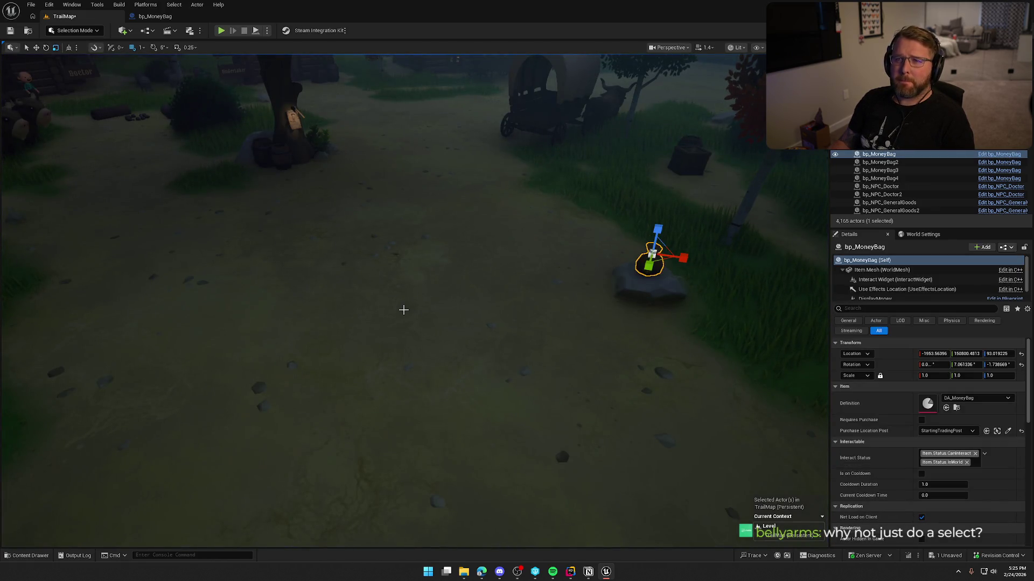
{"action": "left_click", "coordinate": [155, 16]}
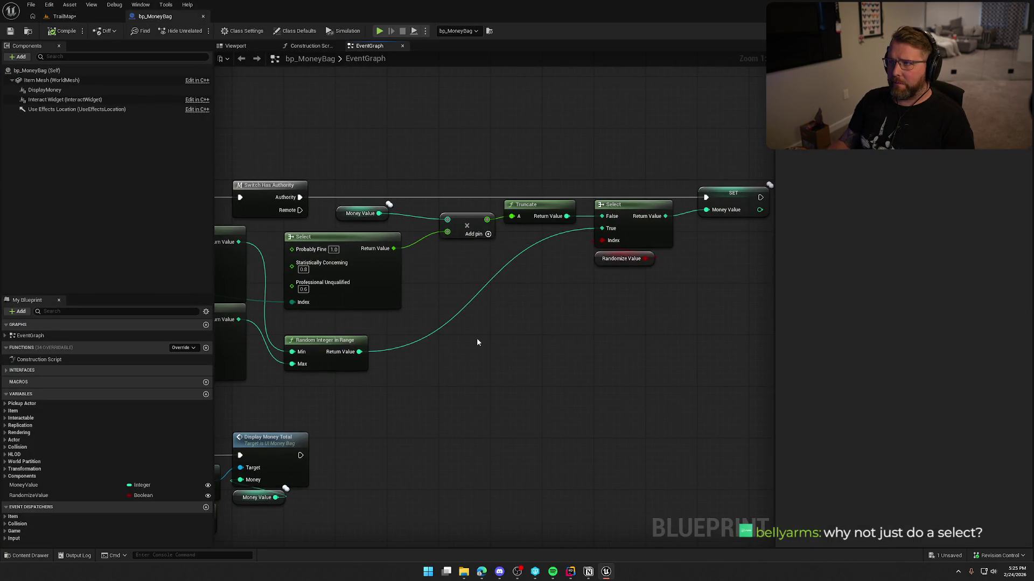
- Move the Current Difficulty and Local Instance System nodes slightly down in the event graph
{"action": "left_click_drag", "start_coordinate": [477, 341], "coordinate": [526, 321]}
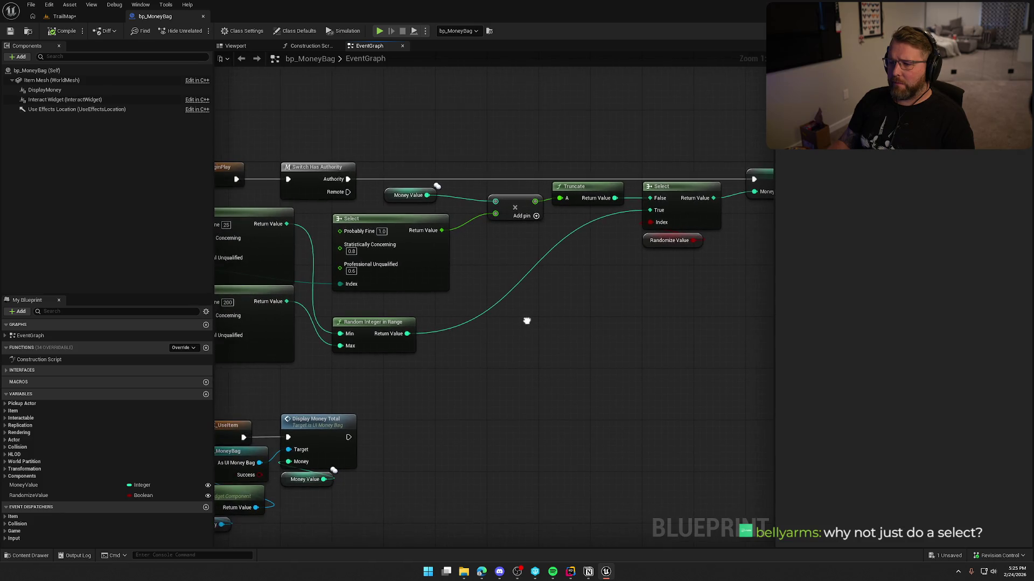
{"action": "mouse_move", "coordinate": [418, 276]}
{"action": "left_mouse_down"}
{"action": "mouse_move", "coordinate": [460, 270]}
{"action": "mouse_move", "coordinate": [517, 333]}
{"action": "mouse_move", "coordinate": [448, 340]}
{"action": "mouse_move", "coordinate": [526, 363]}
{"action": "left_mouse_up"}
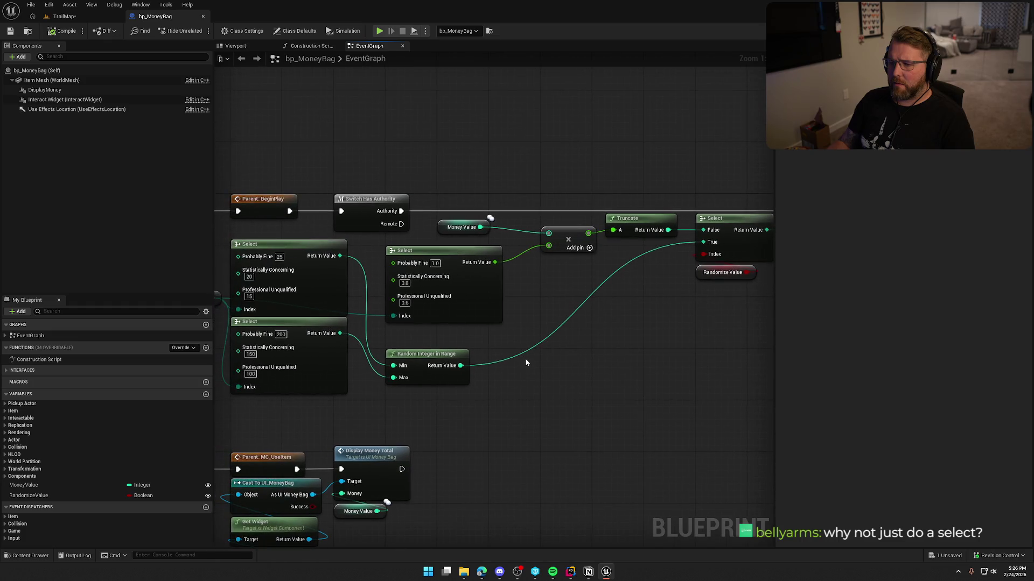
{"action": "scroll", "coordinate": [526, 363], "scroll_direction": "down", "scroll_amount": 1}
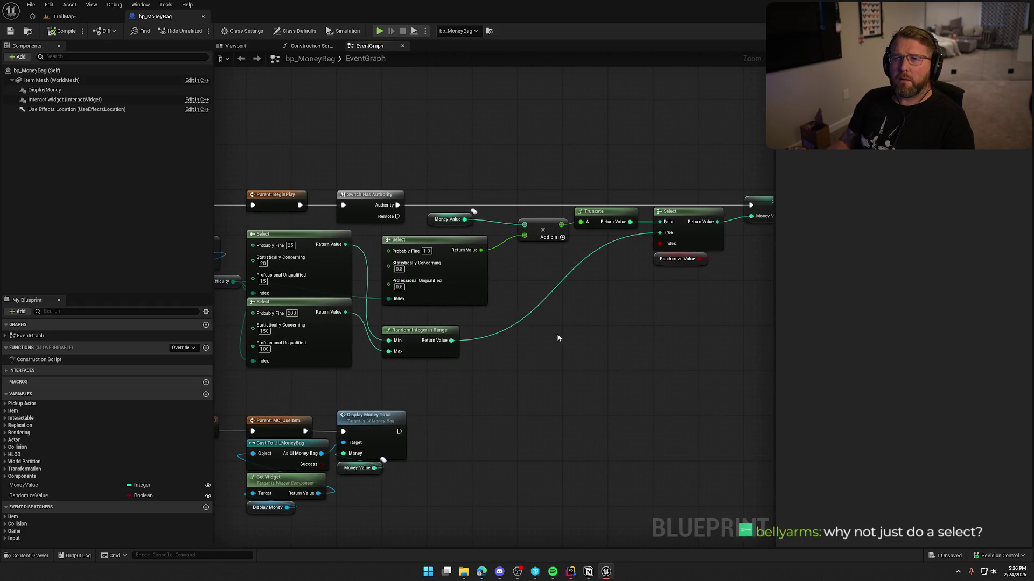
{"action": "left_click_drag", "start_coordinate": [555, 365], "coordinate": [668, 347]}
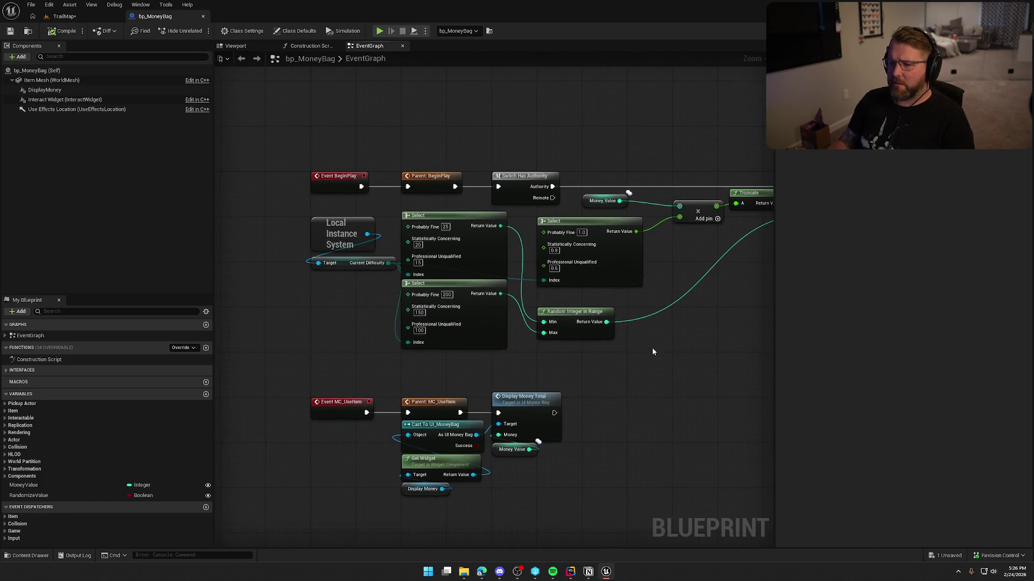
{"action": "left_click_drag", "start_coordinate": [347, 262], "coordinate": [347, 280]}
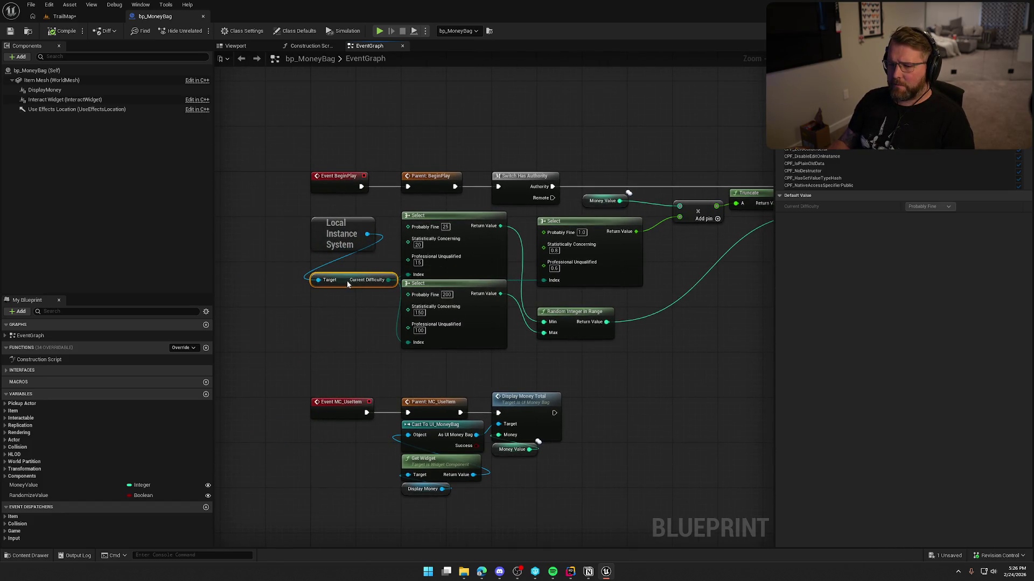
{"action": "left_click", "coordinate": [359, 322]}
{"action": "left_click_drag", "start_coordinate": [345, 235], "coordinate": [344, 261]}
- Review the chain to the SET node, check Money Value's default, and return to TrailMap
{"action": "left_click_drag", "start_coordinate": [360, 339], "coordinate": [291, 345]}
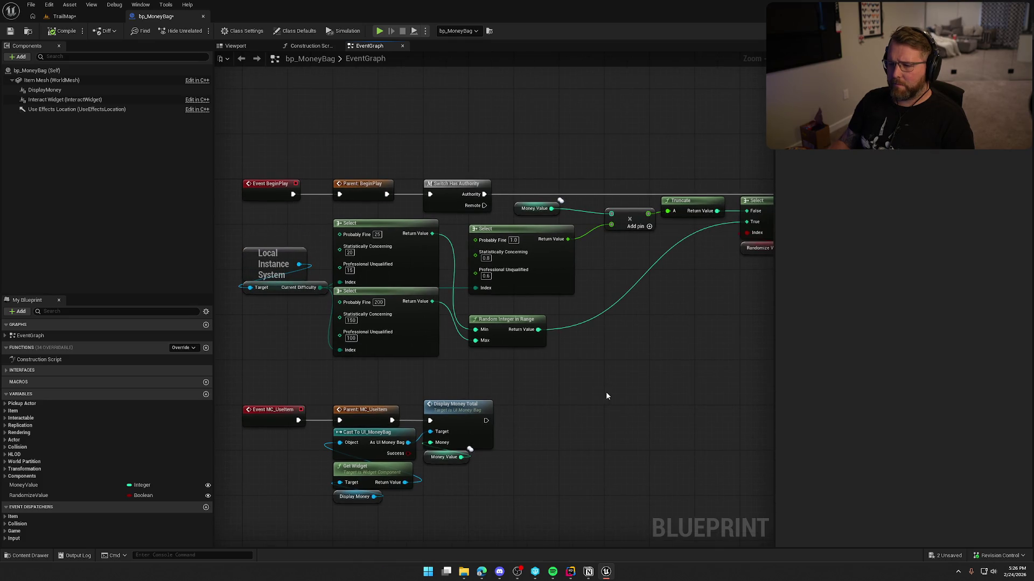
{"action": "left_click_drag", "start_coordinate": [606, 394], "coordinate": [482, 383]}
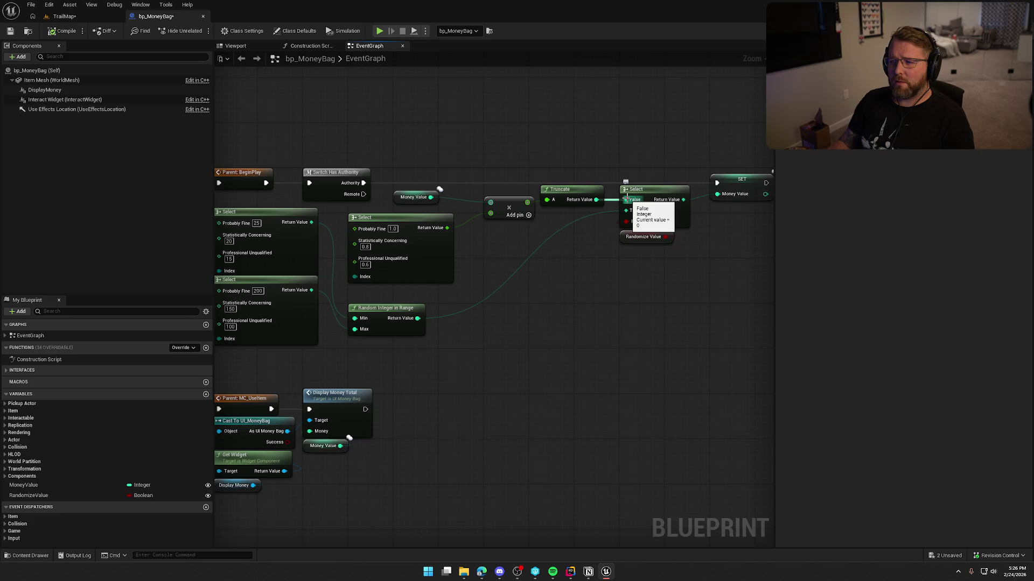
{"action": "mouse_move", "coordinate": [586, 314]}
{"action": "left_mouse_down"}
{"action": "mouse_move", "coordinate": [605, 340]}
{"action": "mouse_move", "coordinate": [618, 319]}
{"action": "left_mouse_up"}
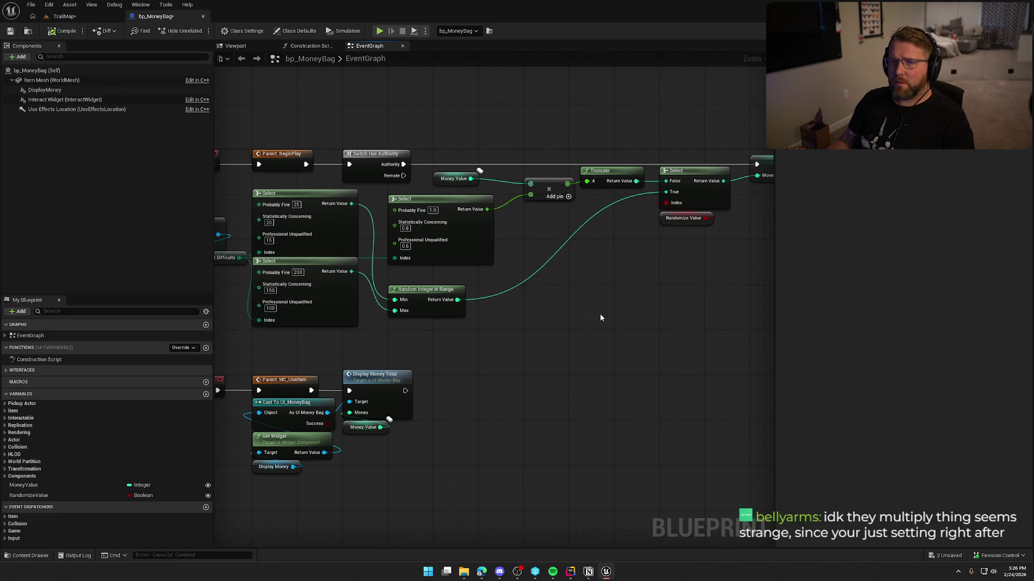
{"action": "left_click_drag", "start_coordinate": [601, 317], "coordinate": [544, 320]}
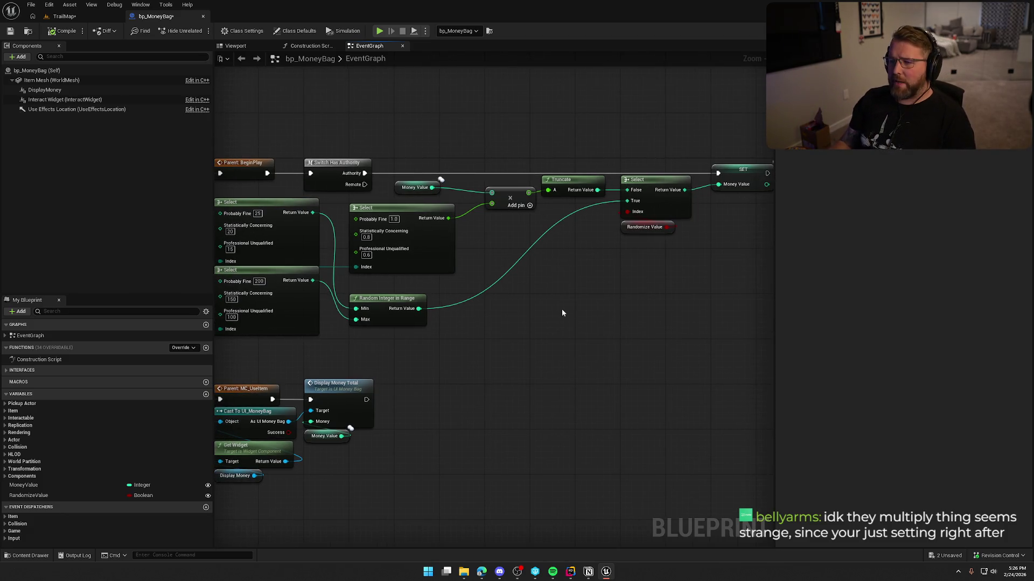
{"action": "left_click_drag", "start_coordinate": [548, 302], "coordinate": [580, 295]}
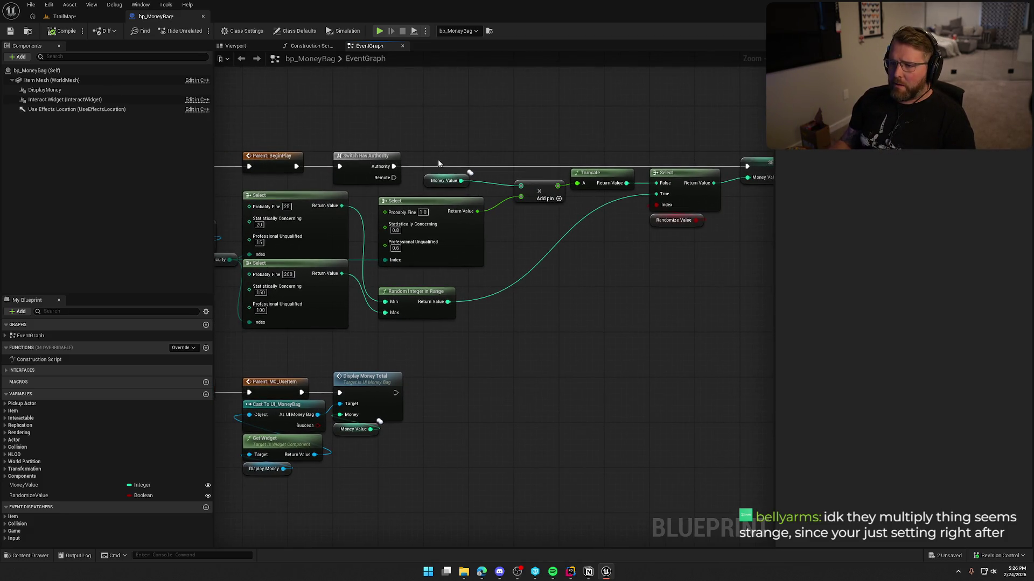
{"action": "left_click", "coordinate": [443, 180]}
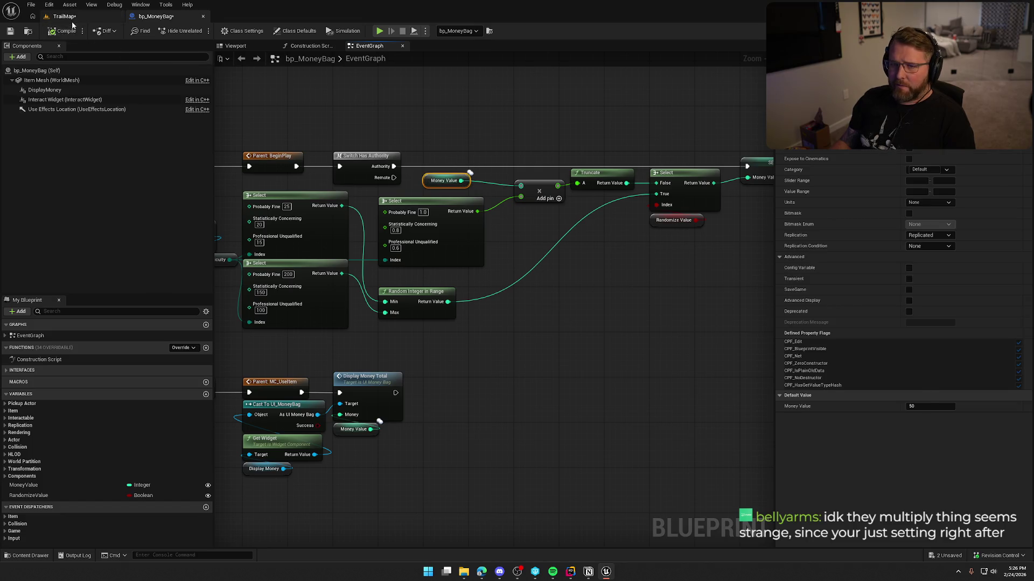
{"action": "left_click", "coordinate": [72, 21]}
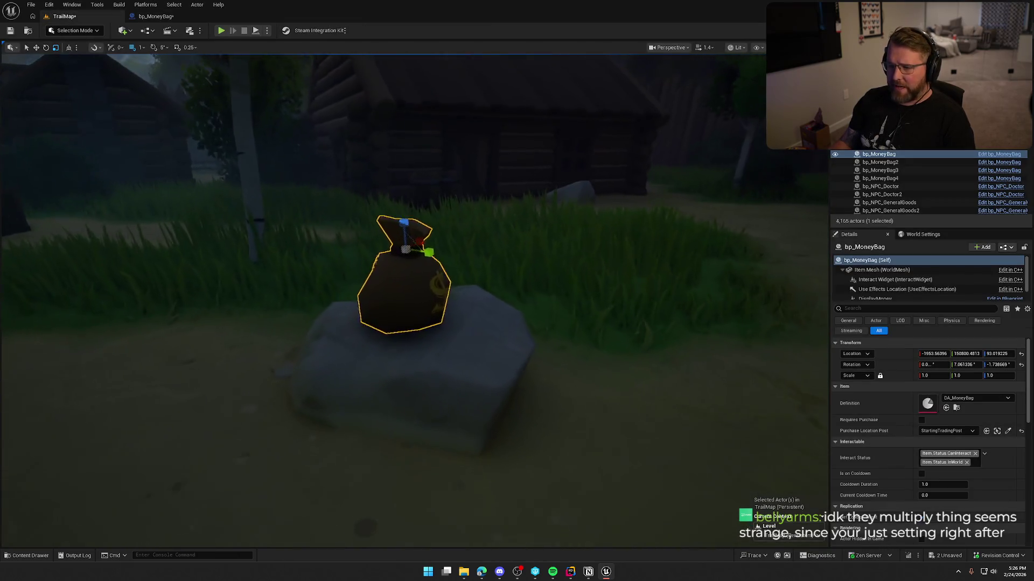
- Back in the bp_MoneyBag event graph, inspect the multiply and Local Instance System nodes
{"action": "key", "text": "Escape"}
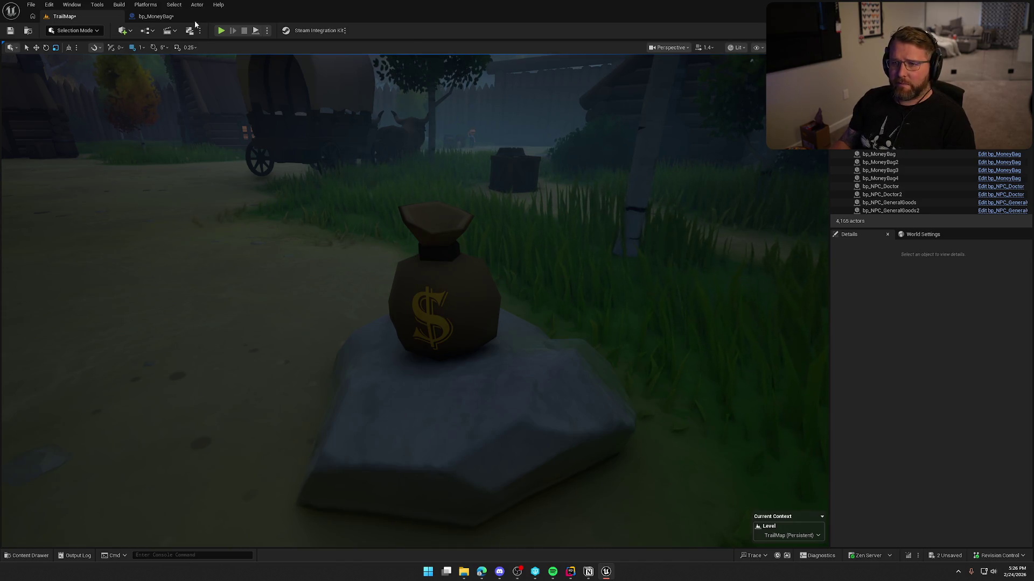
{"action": "left_click", "coordinate": [158, 18]}
{"action": "left_click", "coordinate": [509, 226]}
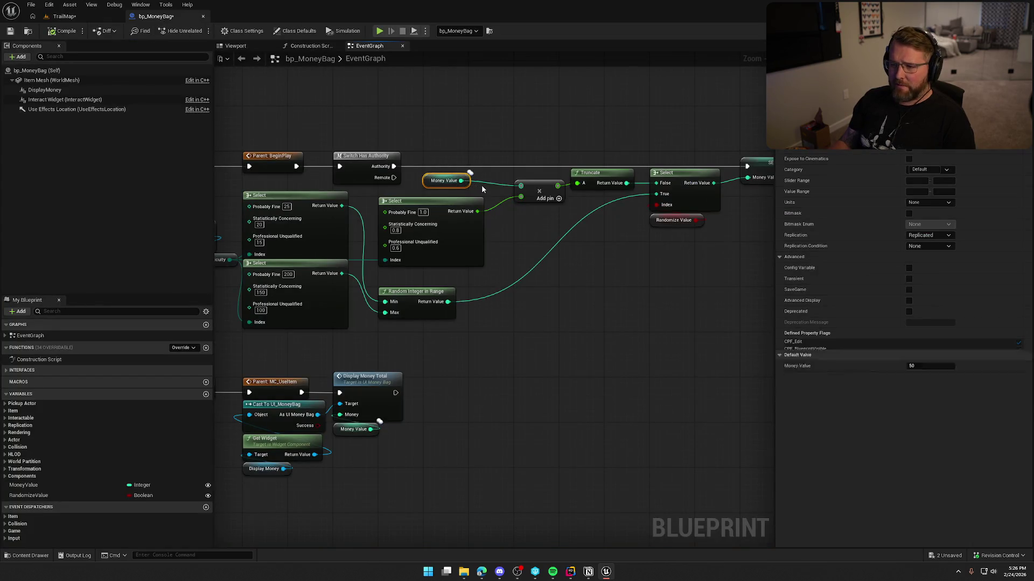
{"action": "left_click_drag", "start_coordinate": [506, 234], "coordinate": [563, 244]}
{"action": "left_click", "coordinate": [577, 192]}
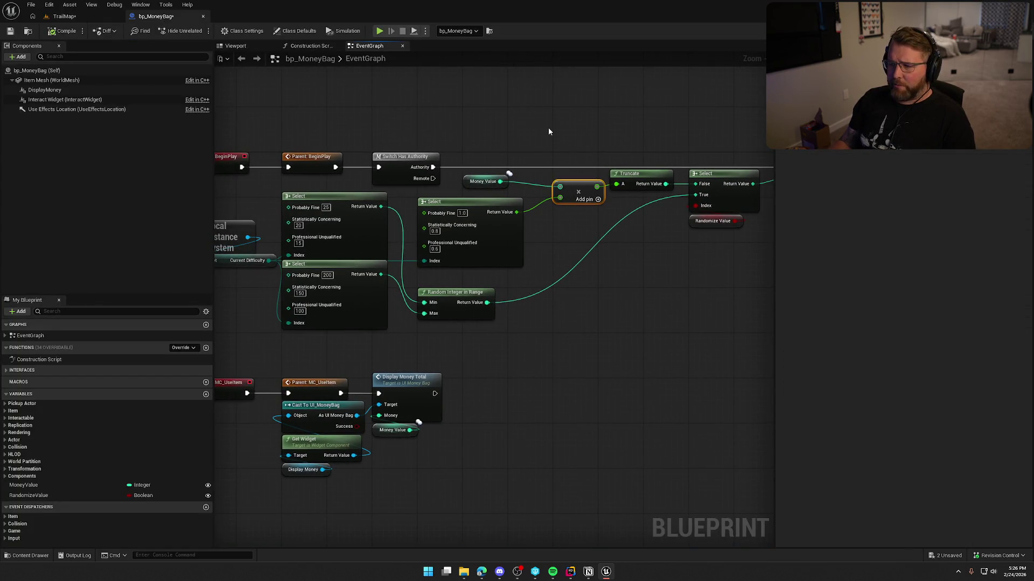
{"action": "left_click_drag", "start_coordinate": [600, 147], "coordinate": [673, 225]}
{"action": "left_click_drag", "start_coordinate": [227, 247], "coordinate": [341, 244]}
{"action": "left_click", "coordinate": [341, 244]}
{"action": "left_click", "coordinate": [357, 296]}
- Inspect the multiplier Select and SET nodes, then select the money bag in TrailMap
{"action": "left_click_drag", "start_coordinate": [568, 248], "coordinate": [450, 249]}
{"action": "left_click", "coordinate": [450, 248]}
{"action": "scroll", "coordinate": [430, 222], "scroll_direction": "up", "scroll_amount": 1}
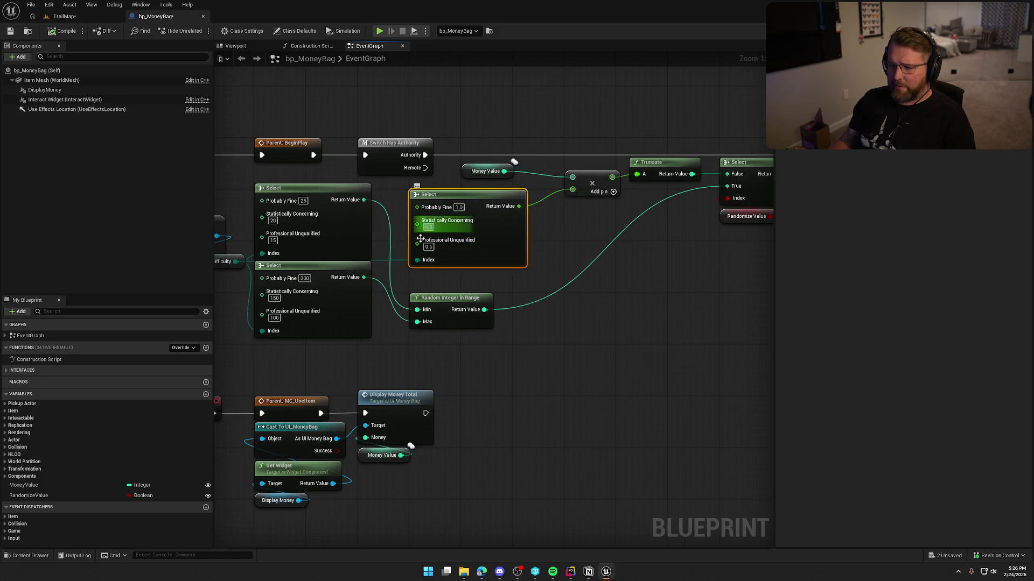
{"action": "left_click_drag", "start_coordinate": [562, 226], "coordinate": [524, 229]}
{"action": "left_click", "coordinate": [525, 229]}
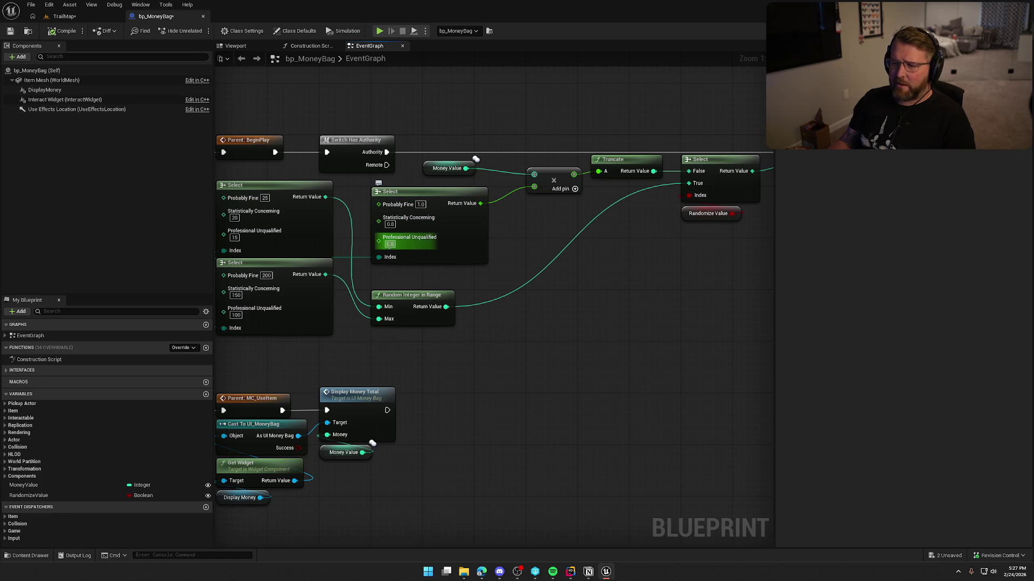
{"action": "left_click_drag", "start_coordinate": [542, 227], "coordinate": [432, 242]}
{"action": "left_click_drag", "start_coordinate": [707, 234], "coordinate": [650, 141]}
{"action": "mouse_move", "coordinate": [449, 245]}
{"action": "left_mouse_down"}
{"action": "mouse_move", "coordinate": [524, 248]}
{"action": "mouse_move", "coordinate": [473, 228]}
{"action": "left_mouse_up"}
{"action": "left_click_drag", "start_coordinate": [353, 146], "coordinate": [524, 264]}
{"action": "left_click", "coordinate": [523, 264]}
{"action": "left_click", "coordinate": [65, 17]}
{"action": "left_click", "coordinate": [447, 266]}
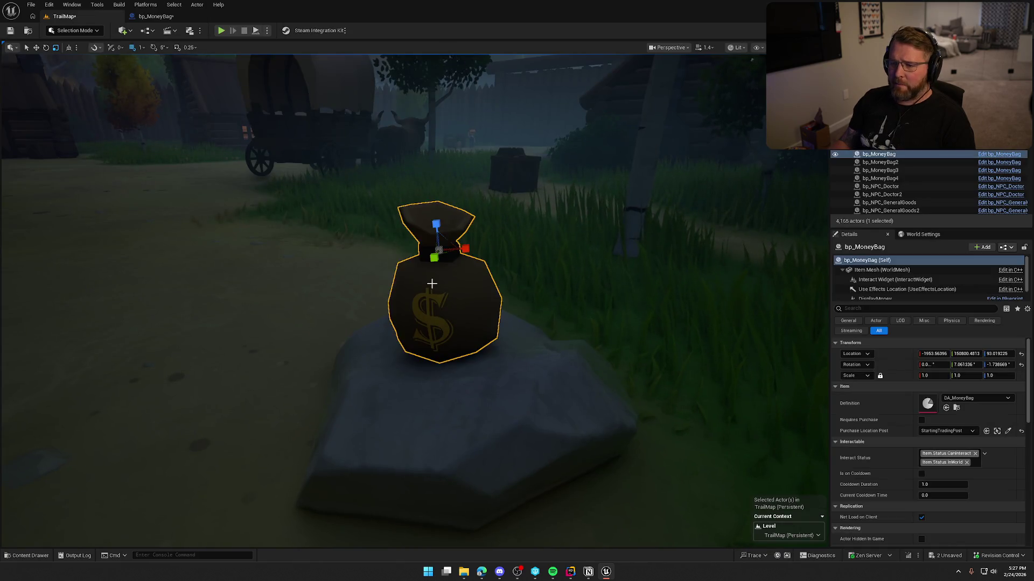
- Confirm bp_MoneyBag2 holds a Money Value of 650, then reopen the bp_MoneyBag event graph
{"action": "key", "text": "1"}
{"action": "key", "text": "2"}
{"action": "key", "text": "f"}
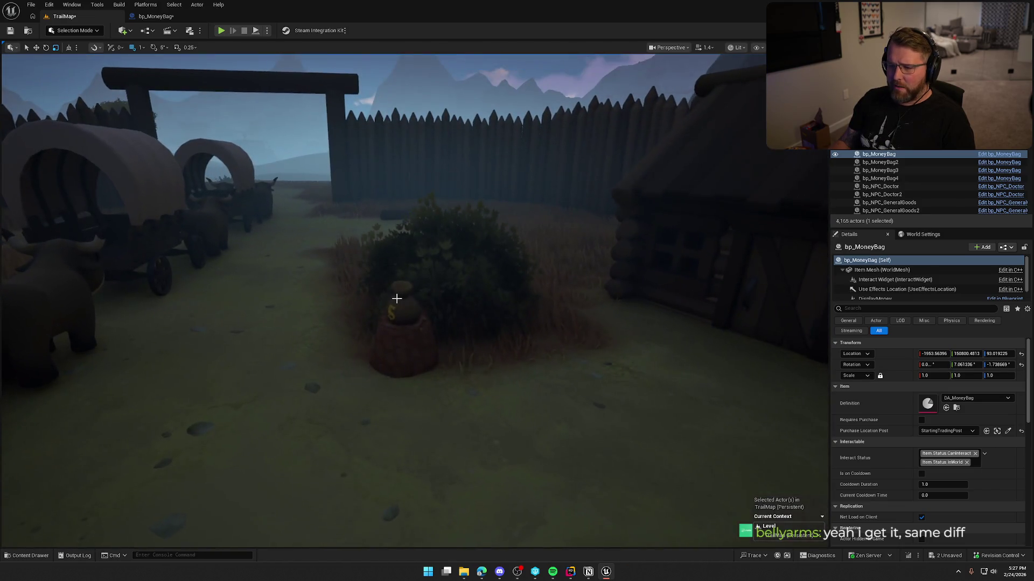
{"action": "left_click", "coordinate": [397, 298]}
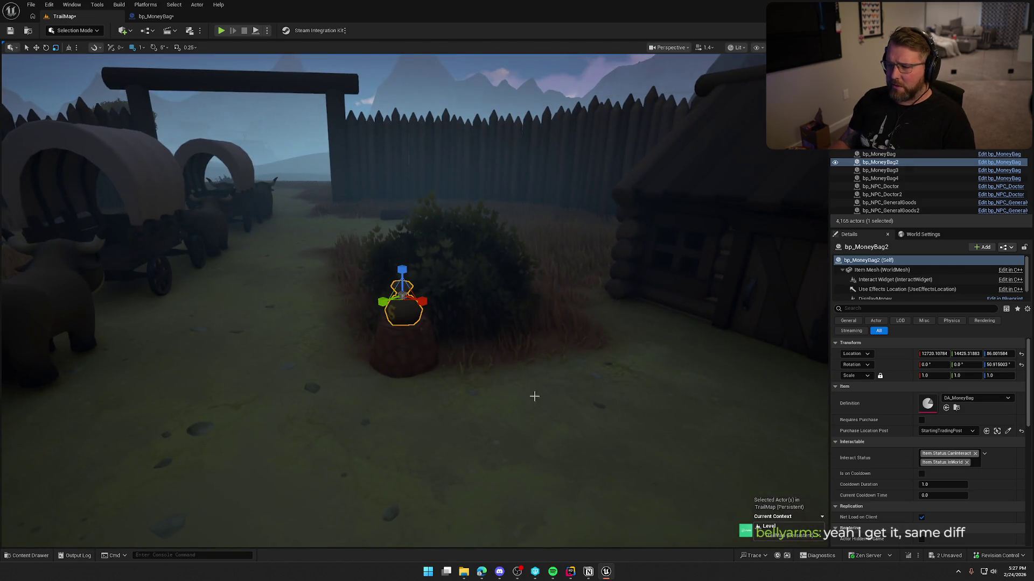
{"action": "scroll", "coordinate": [893, 485], "scroll_direction": "down", "scroll_amount": 6}
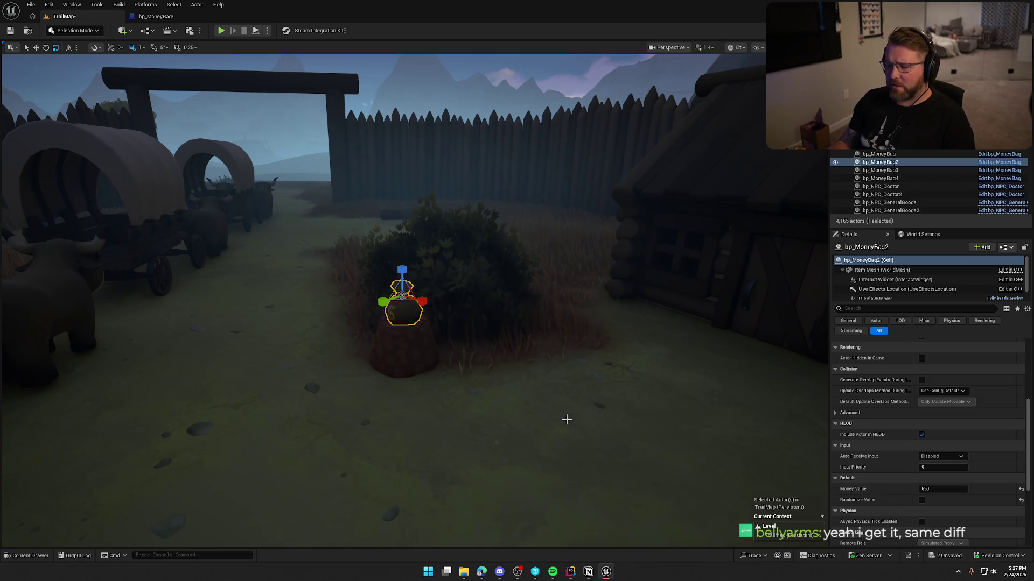
{"action": "scroll", "coordinate": [476, 397], "scroll_direction": "down", "scroll_amount": 2}
{"action": "scroll", "coordinate": [477, 396], "scroll_direction": "up", "scroll_amount": 2}
{"action": "key", "text": "Escape"}
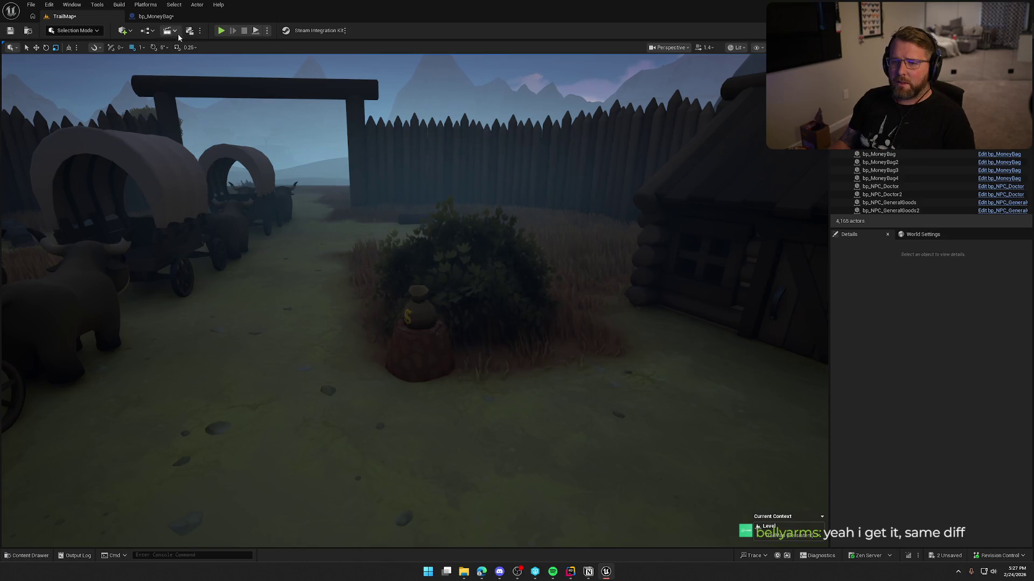
{"action": "left_click", "coordinate": [156, 16]}
{"action": "left_click", "coordinate": [371, 173]}
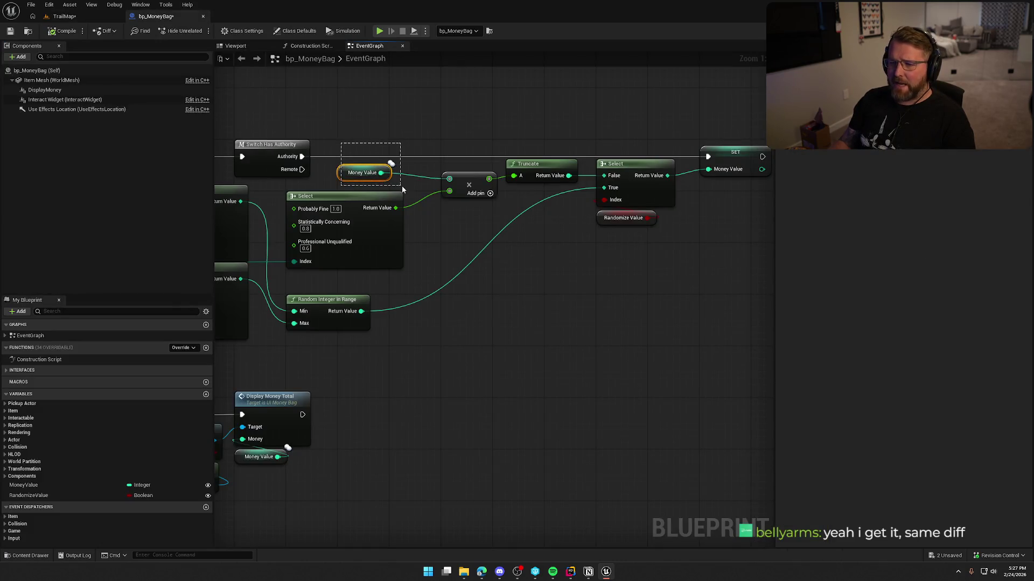
- Tidy the Select and Randomize Value nodes, nudging Random Integer in Range upward
{"action": "mouse_move", "coordinate": [533, 243]}
{"action": "left_mouse_down"}
{"action": "mouse_move", "coordinate": [357, 157]}
{"action": "mouse_move", "coordinate": [393, 143]}
{"action": "mouse_move", "coordinate": [429, 154]}
{"action": "left_mouse_up"}
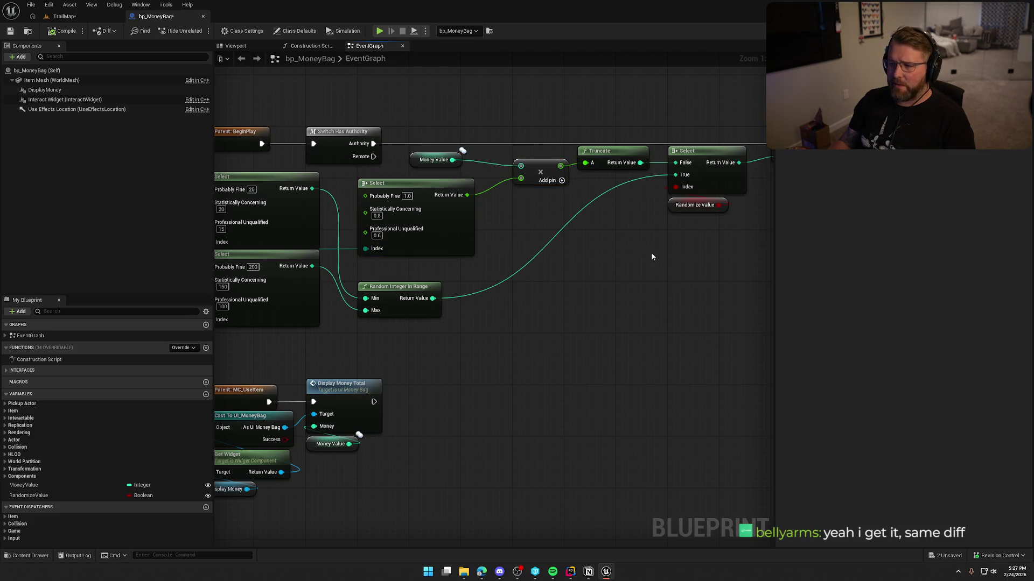
{"action": "left_click", "coordinate": [627, 137]}
{"action": "mouse_move", "coordinate": [503, 274]}
{"action": "left_mouse_down"}
{"action": "mouse_move", "coordinate": [484, 270]}
{"action": "mouse_move", "coordinate": [568, 228]}
{"action": "left_mouse_up"}
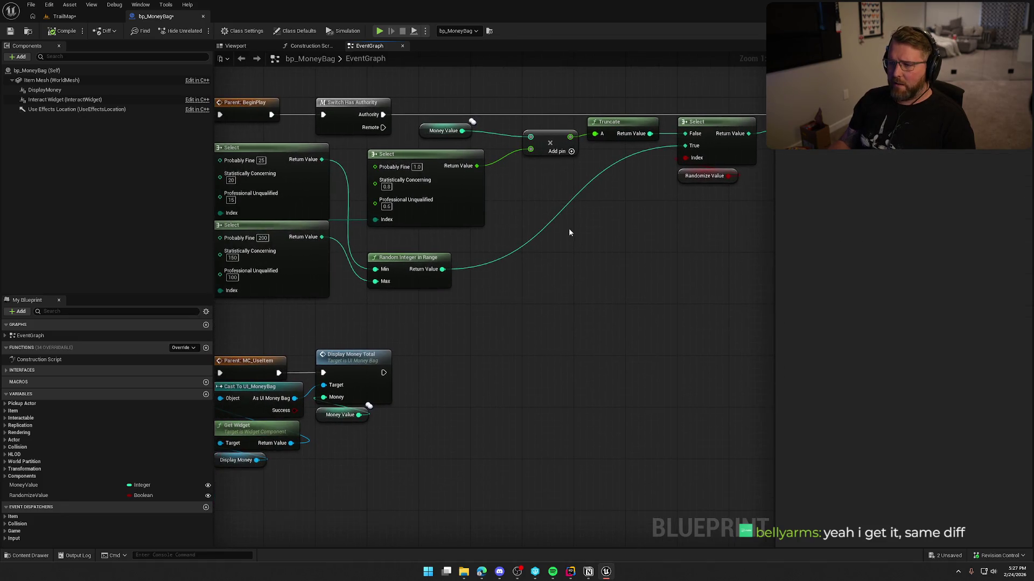
{"action": "mouse_move", "coordinate": [739, 225]}
{"action": "left_mouse_down"}
{"action": "mouse_move", "coordinate": [622, 163]}
{"action": "mouse_move", "coordinate": [634, 225]}
{"action": "mouse_move", "coordinate": [588, 250]}
{"action": "left_mouse_up"}
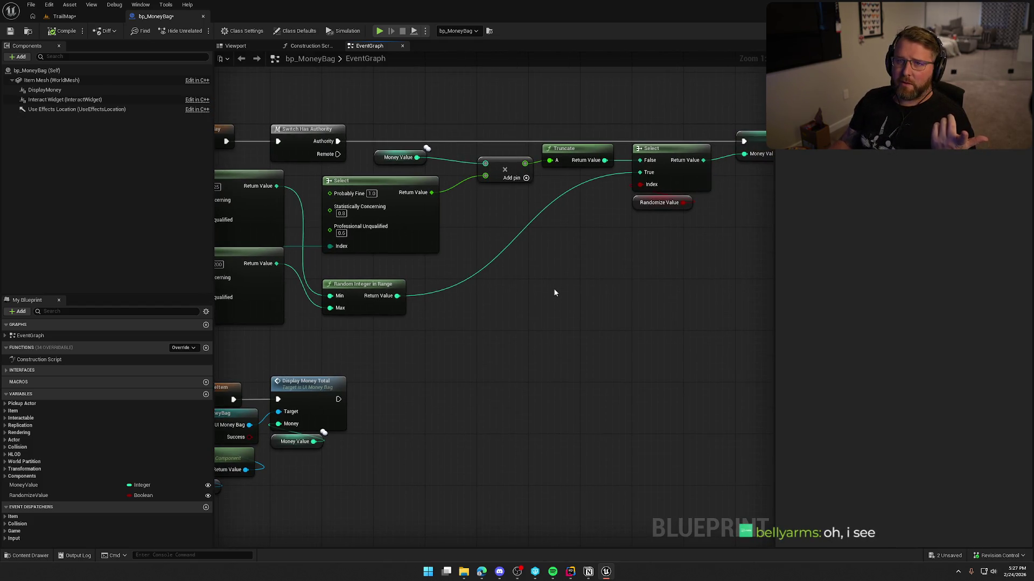
{"action": "scroll", "coordinate": [553, 290], "scroll_direction": "down", "scroll_amount": 3}
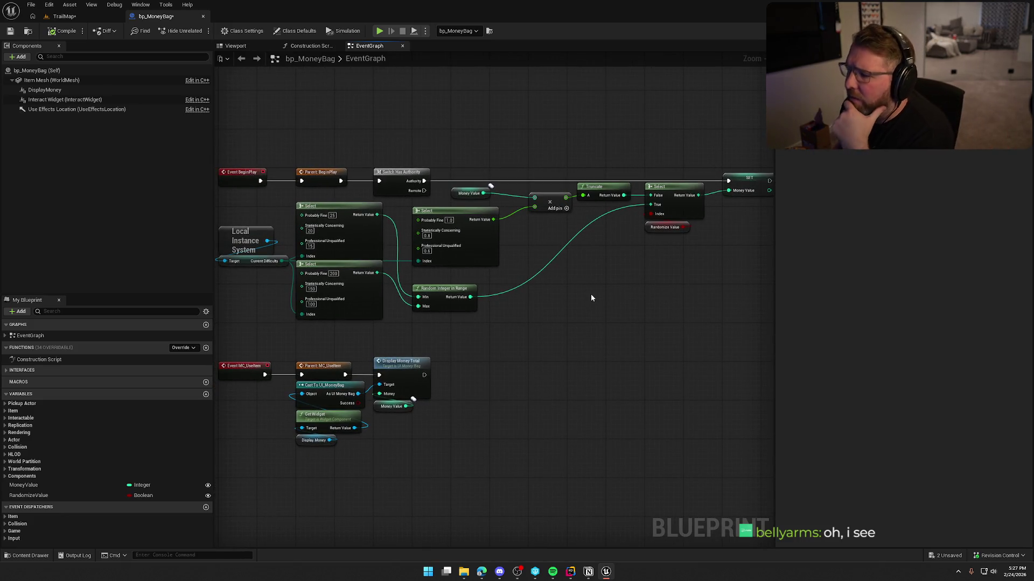
{"action": "left_click_drag", "start_coordinate": [623, 223], "coordinate": [622, 235]}
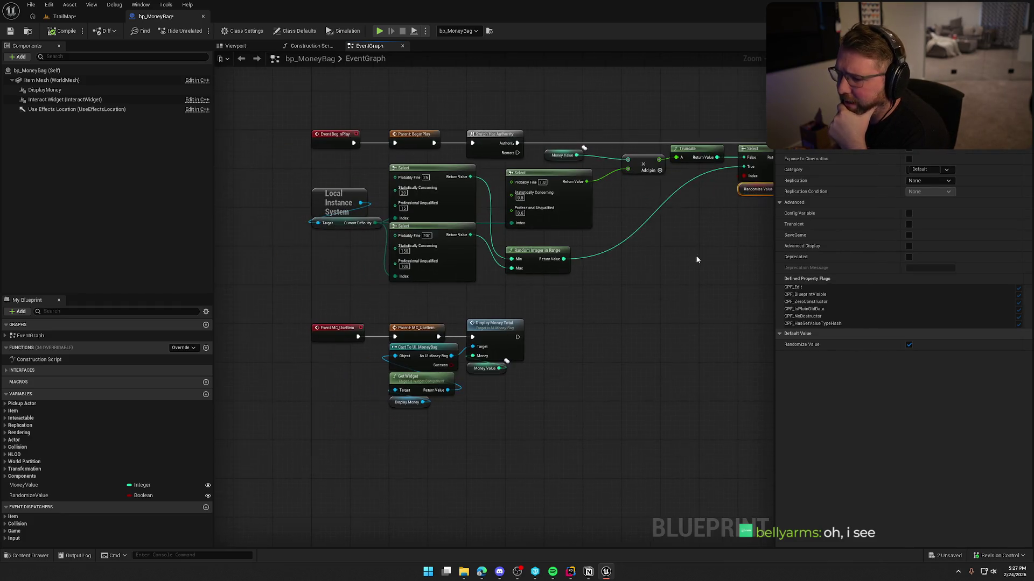
{"action": "left_click_drag", "start_coordinate": [493, 256], "coordinate": [488, 245]}
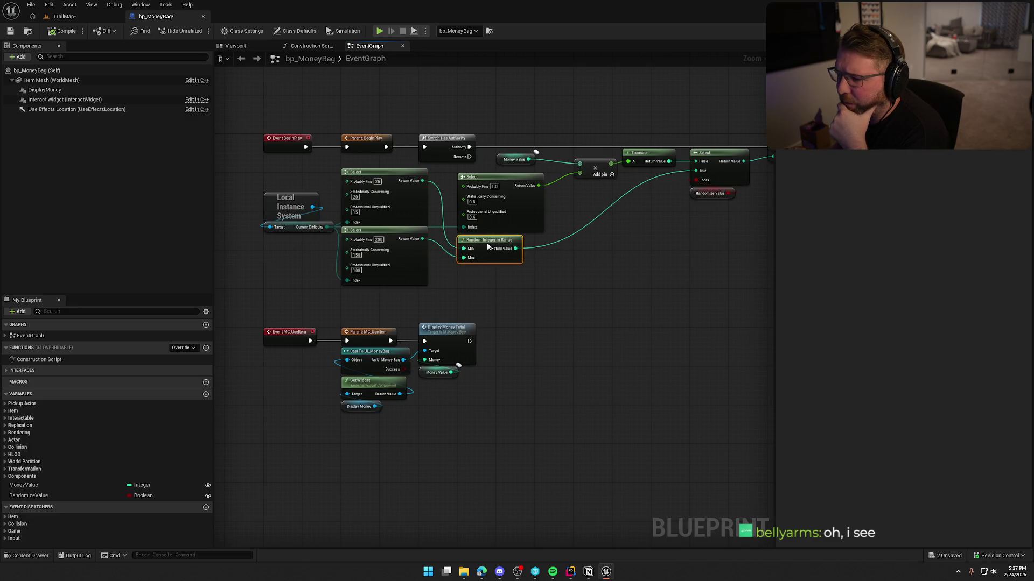
{"action": "scroll", "coordinate": [471, 304], "scroll_direction": "up", "scroll_amount": 2}
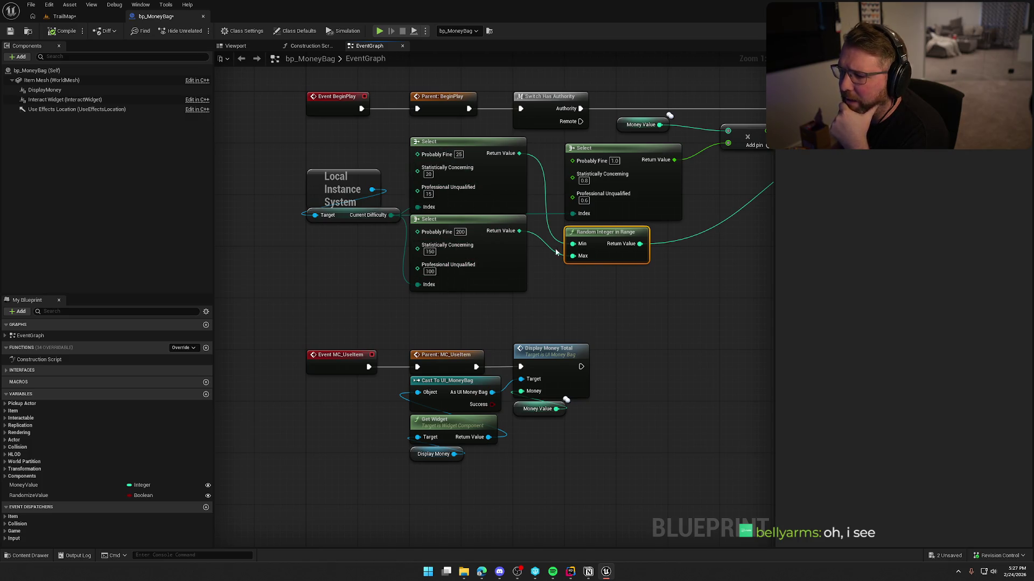
{"action": "left_click_drag", "start_coordinate": [660, 294], "coordinate": [461, 275]}
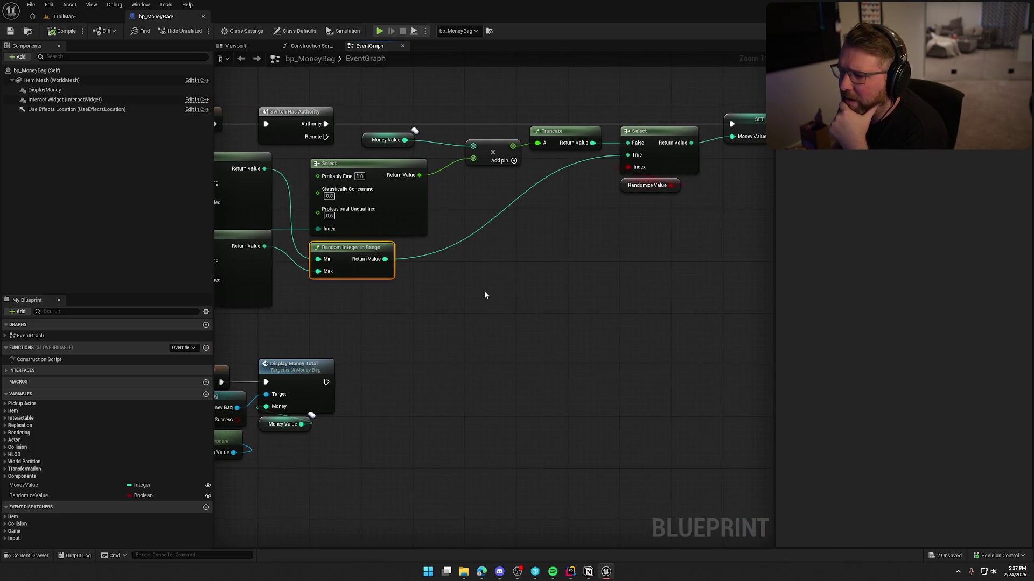
{"action": "scroll", "coordinate": [668, 210], "scroll_direction": "down", "scroll_amount": 2}
{"action": "scroll", "coordinate": [536, 287], "scroll_direction": "up", "scroll_amount": 2}
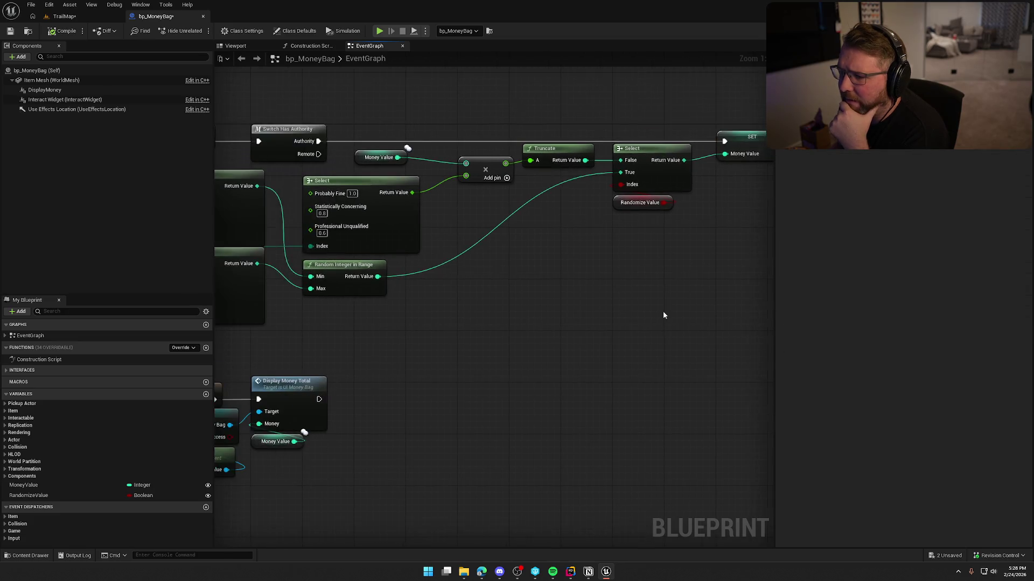
{"action": "scroll", "coordinate": [680, 319], "scroll_direction": "down", "scroll_amount": 1}
- Review the Money Value getter, Select, Random Integer and SET Money Value nodes
{"action": "mouse_move", "coordinate": [415, 136]}
{"action": "left_mouse_down"}
{"action": "mouse_move", "coordinate": [495, 199]}
{"action": "mouse_move", "coordinate": [474, 183]}
{"action": "left_mouse_up"}
{"action": "left_click", "coordinate": [467, 133]}
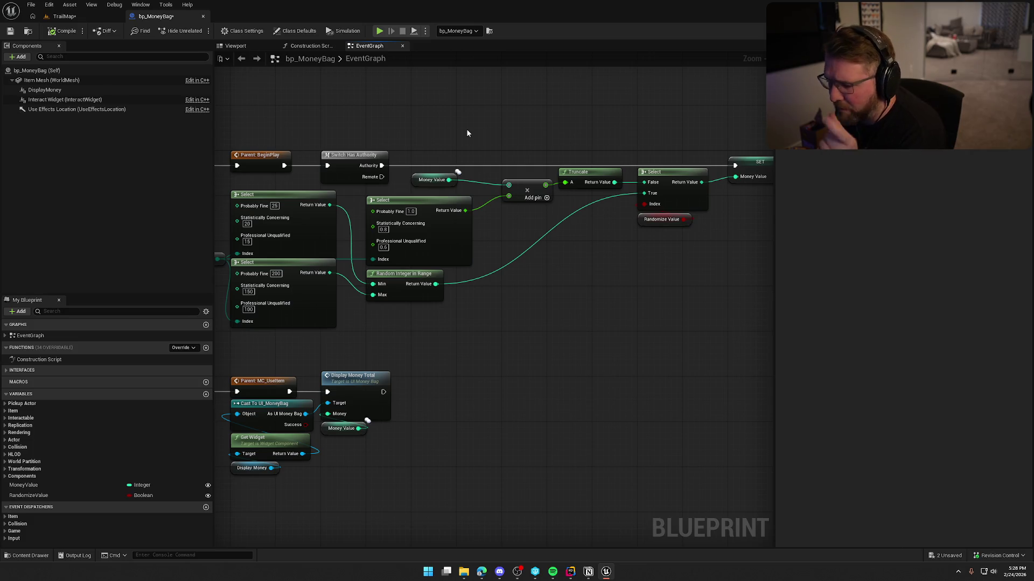
{"action": "mouse_move", "coordinate": [415, 153]}
{"action": "left_mouse_down"}
{"action": "mouse_move", "coordinate": [471, 189]}
{"action": "mouse_move", "coordinate": [544, 208]}
{"action": "mouse_move", "coordinate": [611, 170]}
{"action": "left_mouse_up"}
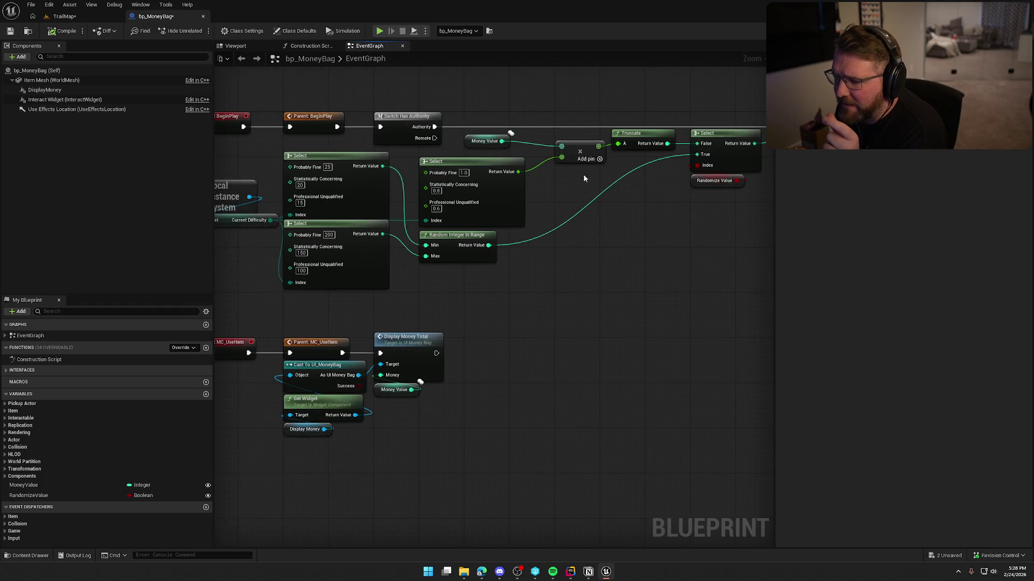
{"action": "mouse_move", "coordinate": [460, 116]}
{"action": "left_mouse_down"}
{"action": "mouse_move", "coordinate": [514, 159]}
{"action": "mouse_move", "coordinate": [523, 231]}
{"action": "mouse_move", "coordinate": [409, 226]}
{"action": "mouse_move", "coordinate": [484, 150]}
{"action": "left_mouse_up"}
{"action": "left_click", "coordinate": [408, 213]}
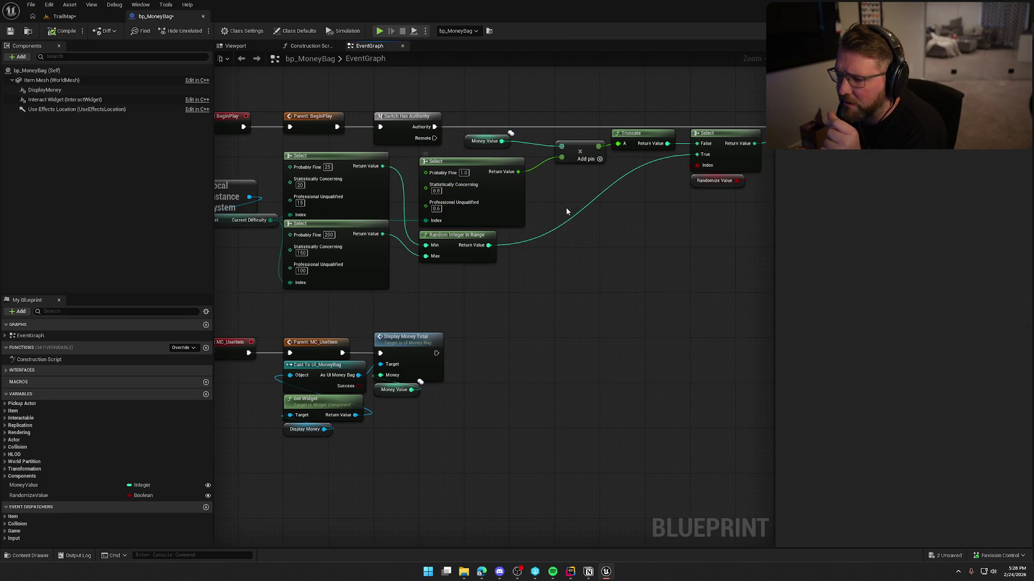
{"action": "left_click_drag", "start_coordinate": [526, 112], "coordinate": [416, 229]}
{"action": "left_click", "coordinate": [637, 247]}
{"action": "left_click_drag", "start_coordinate": [637, 247], "coordinate": [560, 243]}
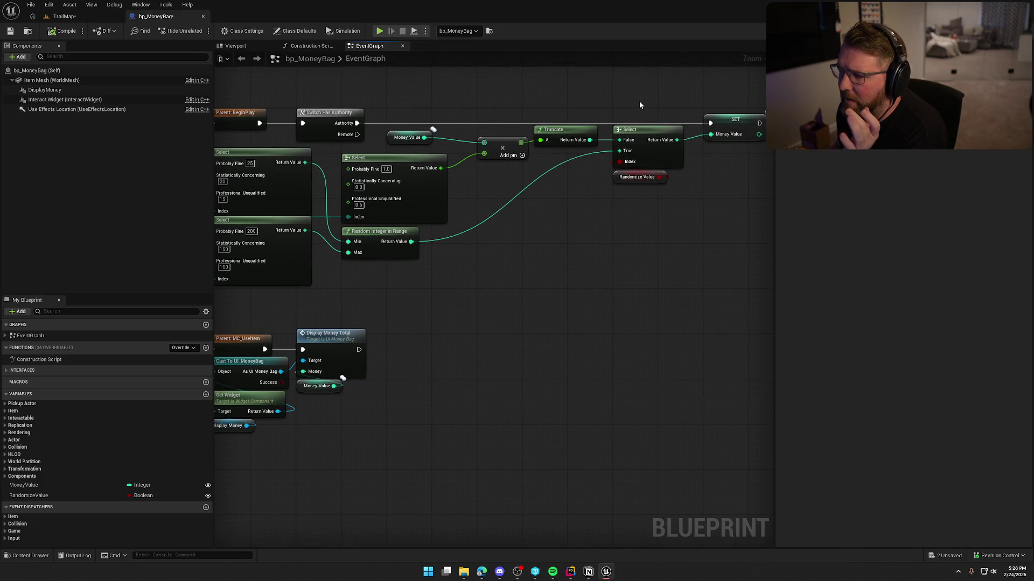
{"action": "left_click", "coordinate": [716, 127]}
{"action": "left_click_drag", "start_coordinate": [416, 81], "coordinate": [699, 200]}
{"action": "left_click", "coordinate": [643, 239]}
- Frame the left-hand nodes and check the Money Value, Add, SET and Truncate nodes
{"action": "key", "text": "Home"}
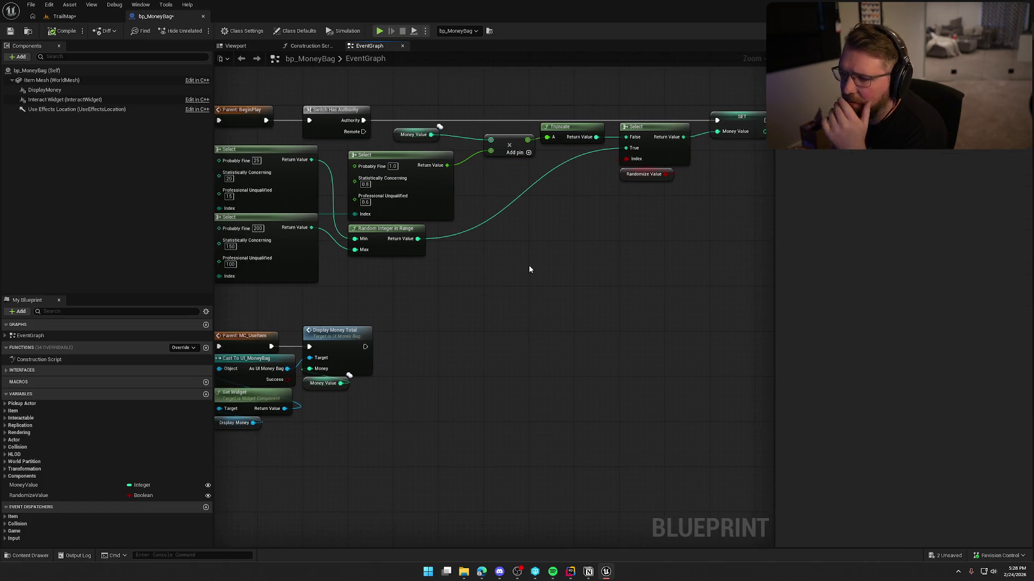
{"action": "left_click_drag", "start_coordinate": [523, 242], "coordinate": [464, 238]}
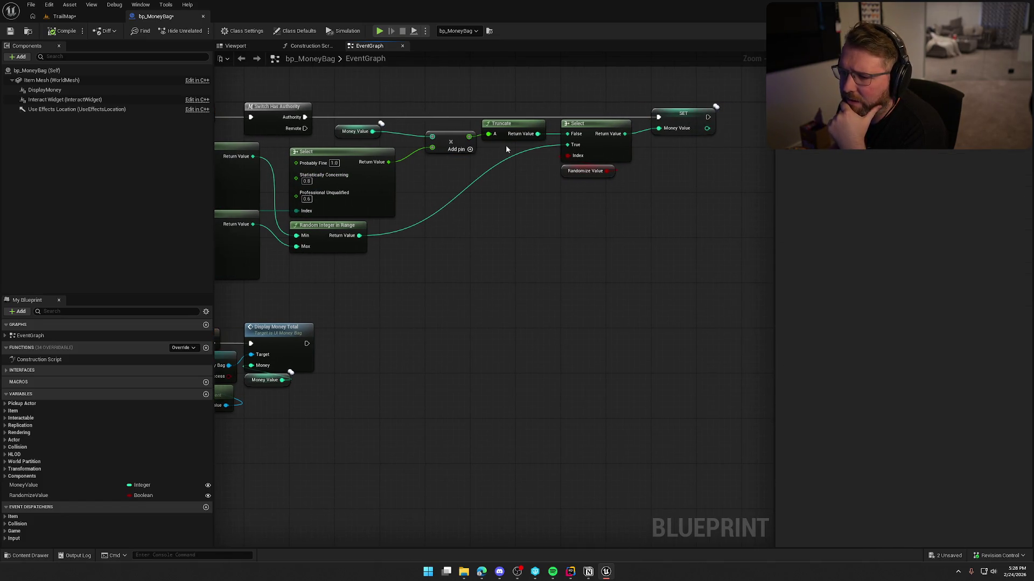
{"action": "left_click_drag", "start_coordinate": [341, 113], "coordinate": [449, 182]}
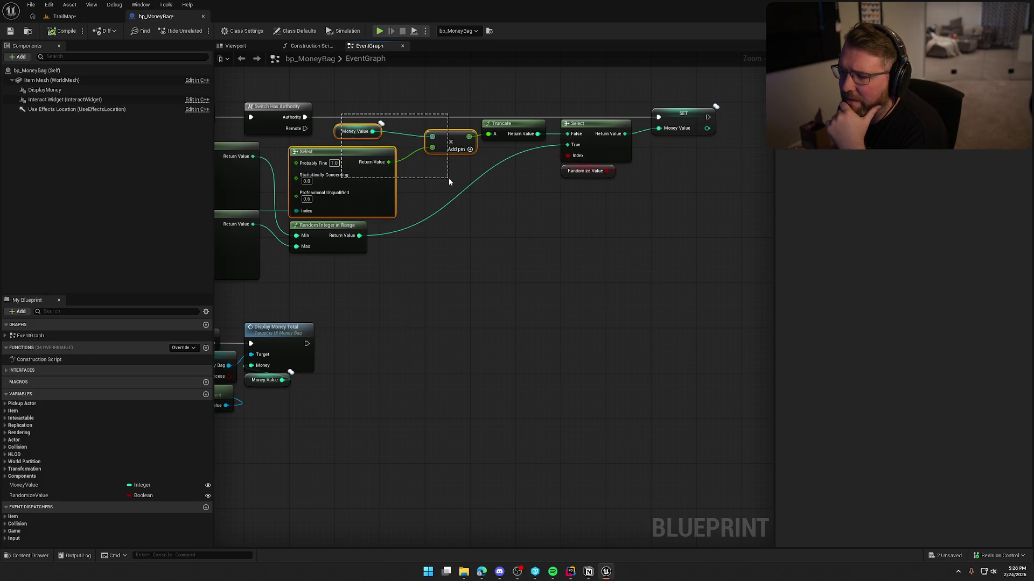
{"action": "left_click", "coordinate": [683, 117]}
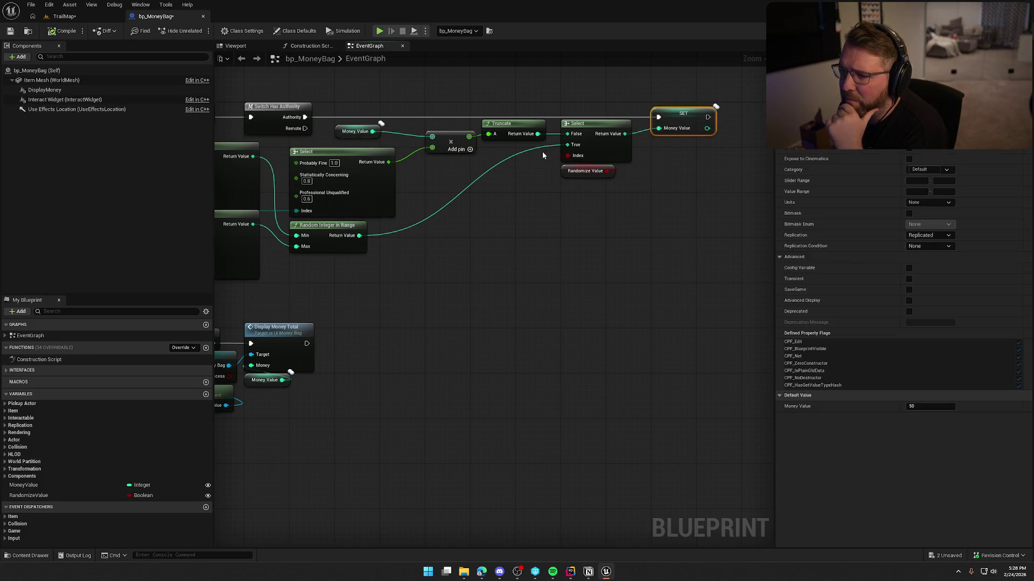
{"action": "left_click", "coordinate": [513, 248]}
{"action": "left_click", "coordinate": [512, 125]}
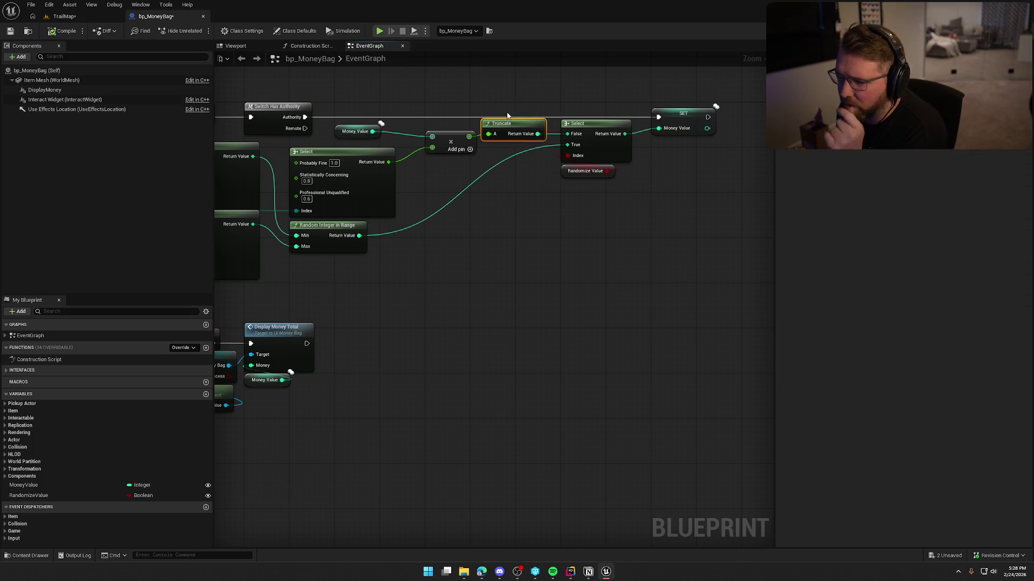
{"action": "left_click_drag", "start_coordinate": [507, 261], "coordinate": [525, 269]}
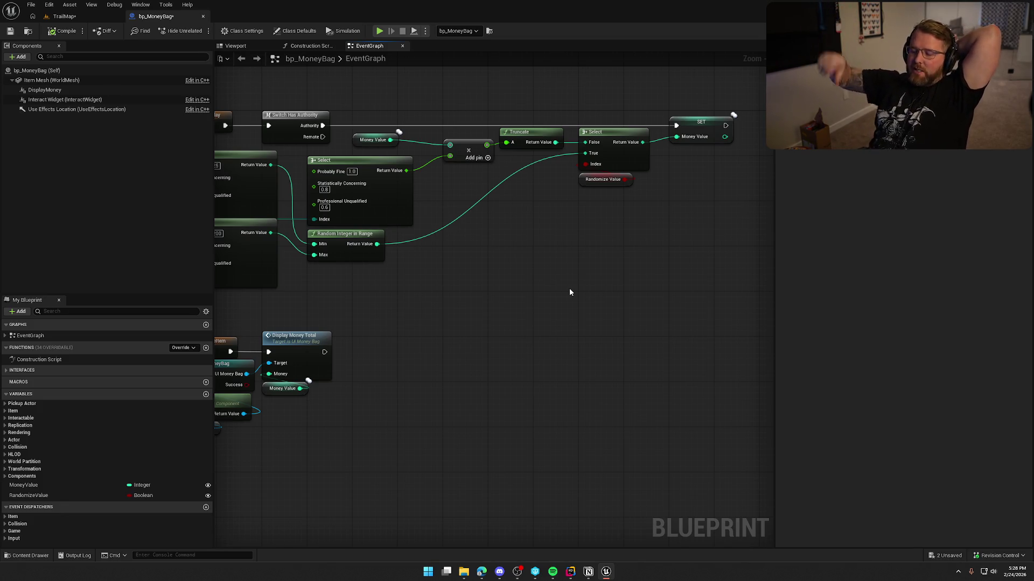
- Compile and save bp_MoneyBag, then return to the TrailMap level
{"action": "left_click", "coordinate": [54, 35]}
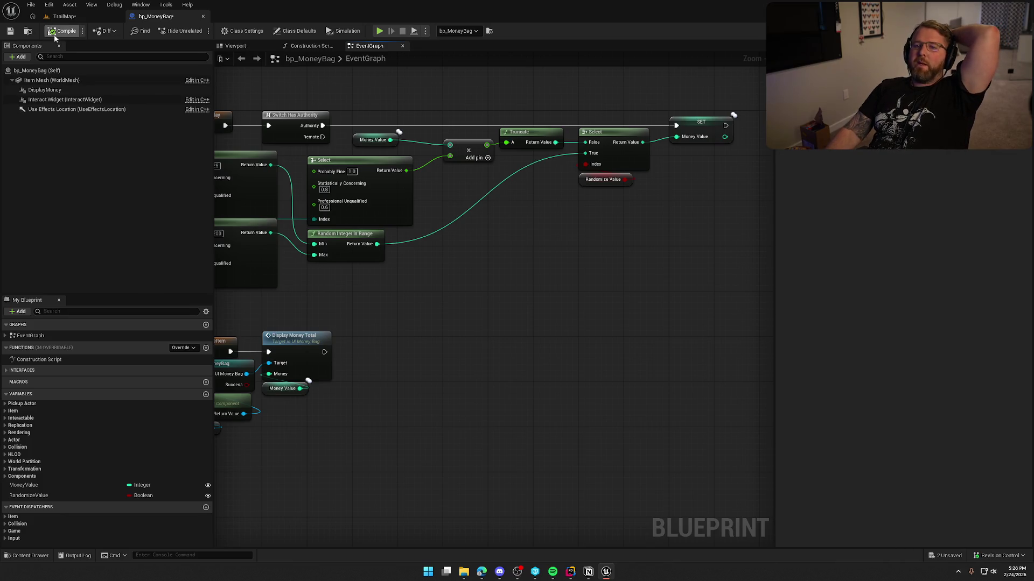
{"action": "key", "text": "ctrl+s"}
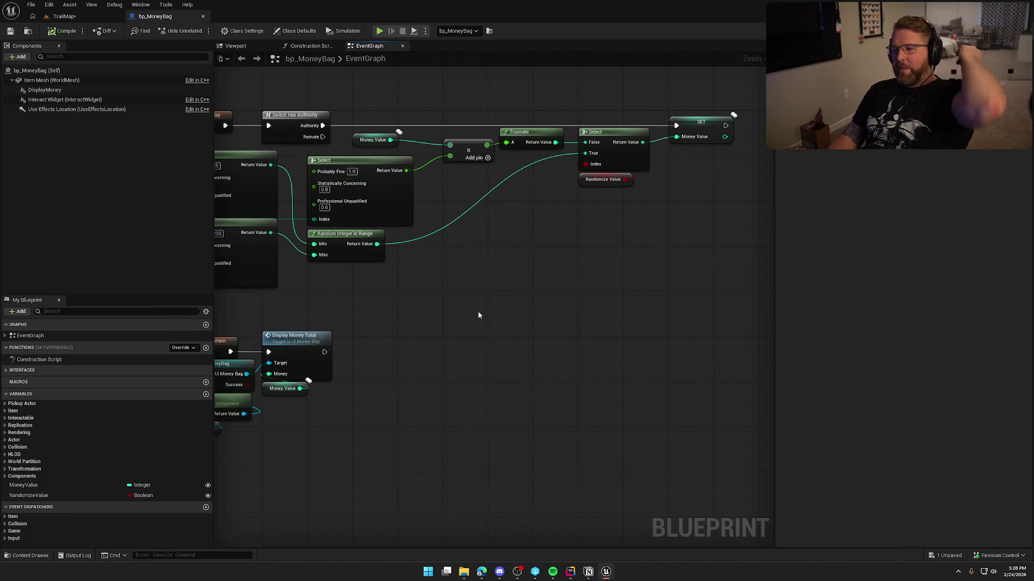
{"action": "left_click", "coordinate": [577, 269]}
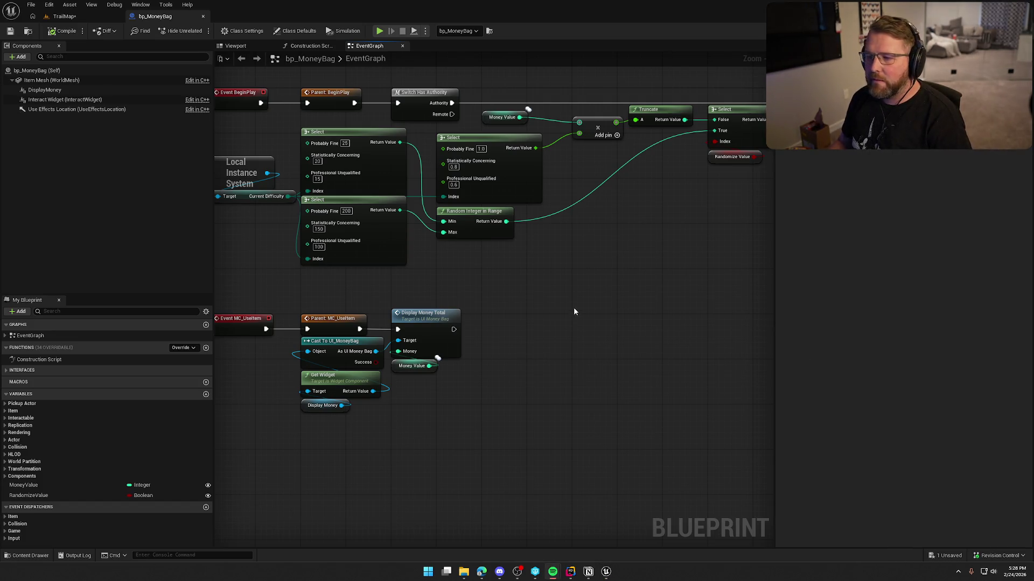
{"action": "key", "text": "ctrl+Tab"}
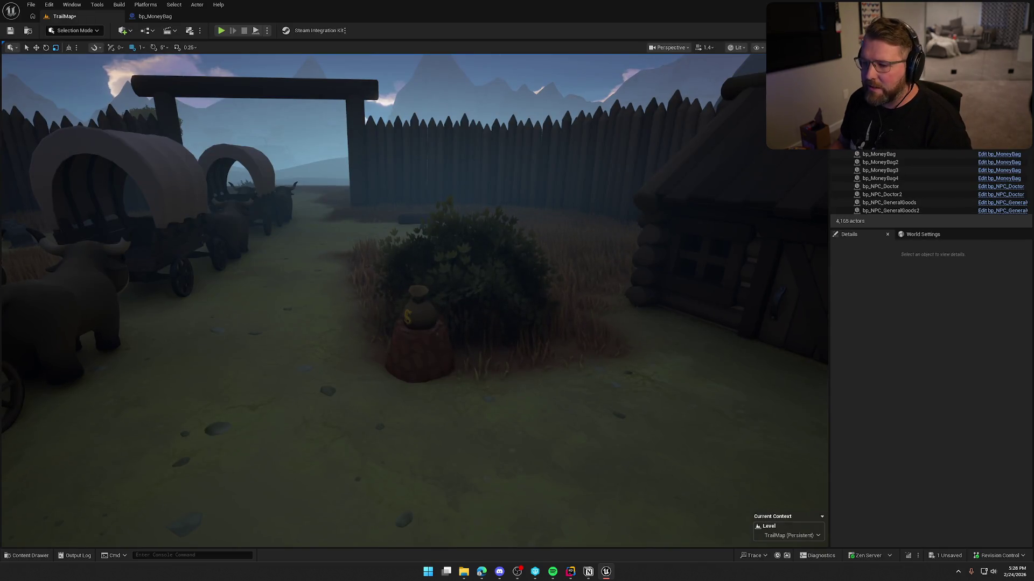
- Recheck bp_MoneyBag2's Money Value in the Details panel
{"action": "left_click", "coordinate": [880, 162]}
{"action": "scroll", "coordinate": [895, 487], "scroll_direction": "down", "scroll_amount": 10}
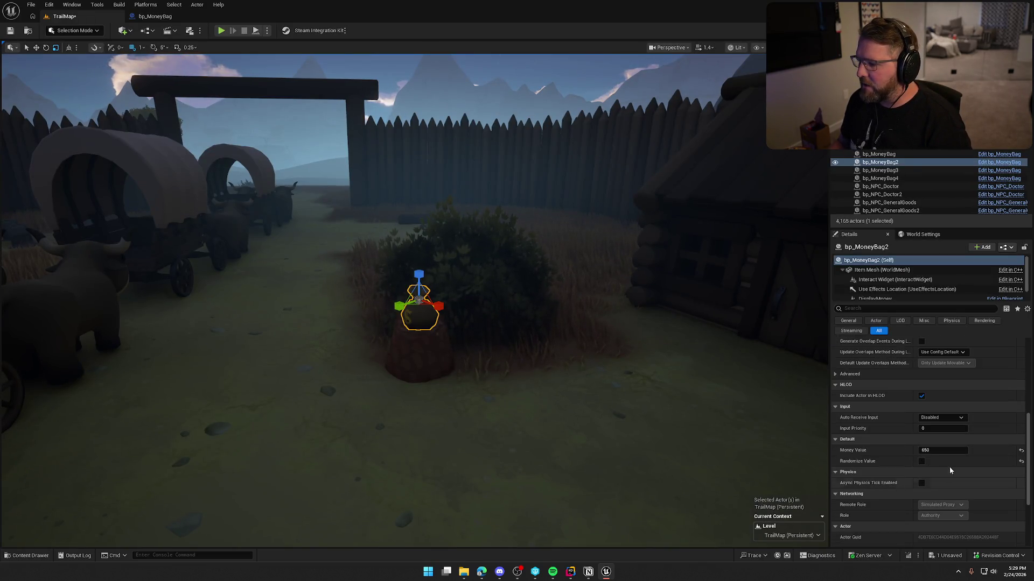
{"action": "left_click_drag", "start_coordinate": [423, 349], "coordinate": [443, 343]}
{"action": "key", "text": "Escape"}
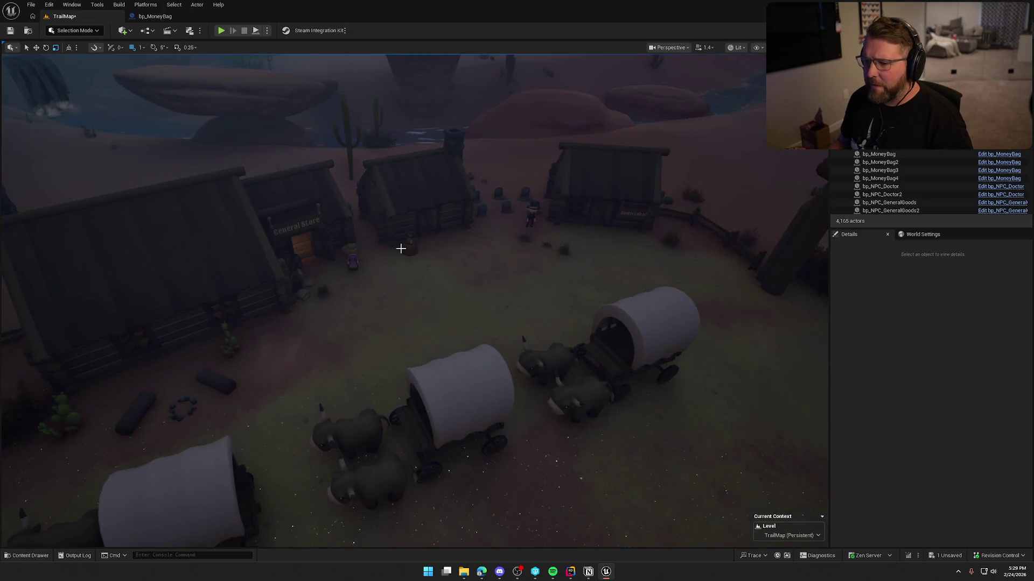
- Check the two town money bags near the Doctor and General Store: values 500 and 350
{"action": "left_click", "coordinate": [411, 240]}
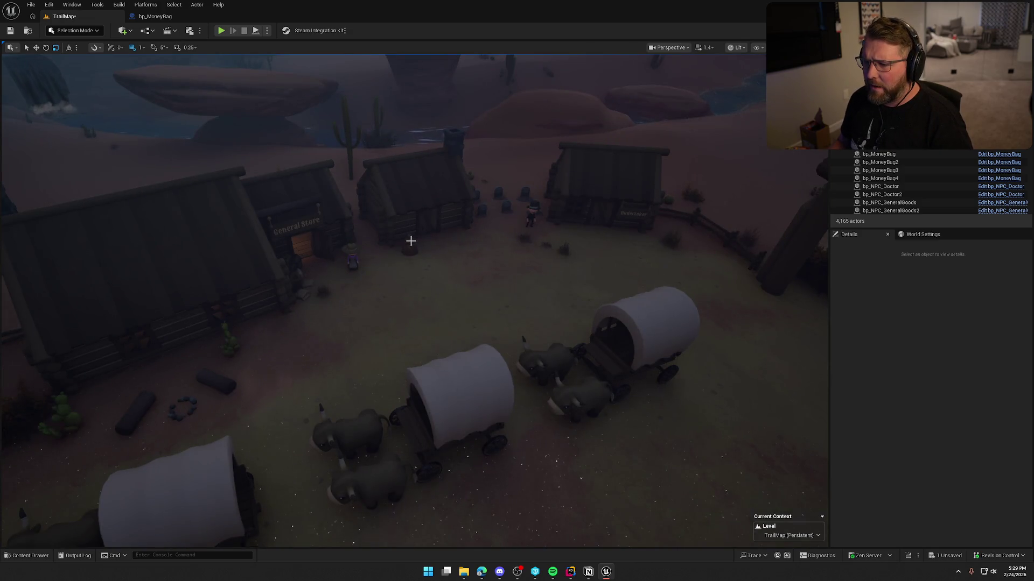
{"action": "scroll", "coordinate": [886, 500], "scroll_direction": "down", "scroll_amount": 10}
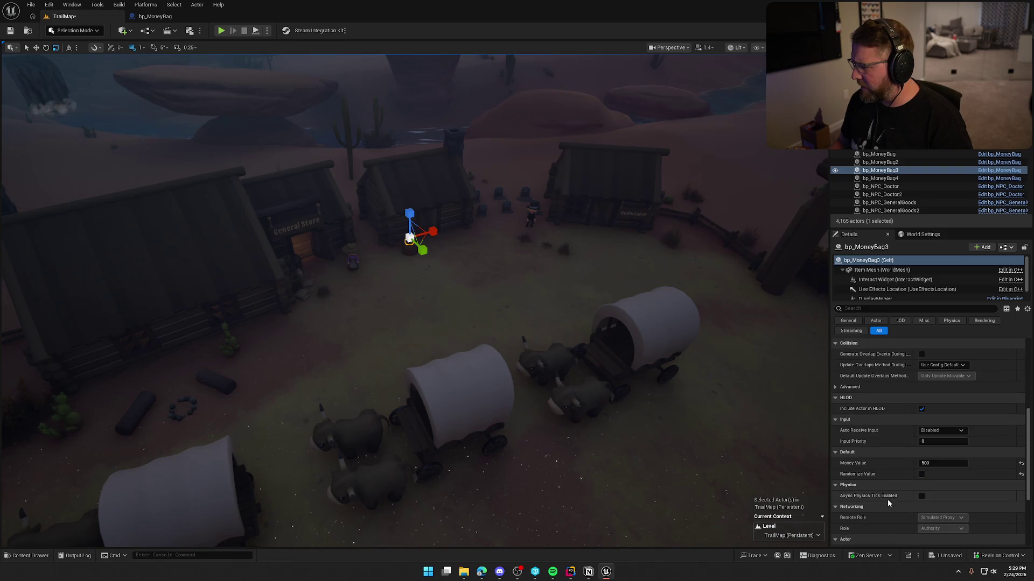
{"action": "left_click_drag", "start_coordinate": [525, 311], "coordinate": [528, 310]}
{"action": "mouse_move", "coordinate": [631, 366]}
{"action": "left_mouse_down"}
{"action": "mouse_move", "coordinate": [602, 339]}
{"action": "mouse_move", "coordinate": [678, 344]}
{"action": "left_mouse_up"}
{"action": "left_click", "coordinate": [463, 230]}
{"action": "scroll", "coordinate": [545, 369], "scroll_direction": "down", "scroll_amount": 10}
{"action": "key", "text": "Escape"}
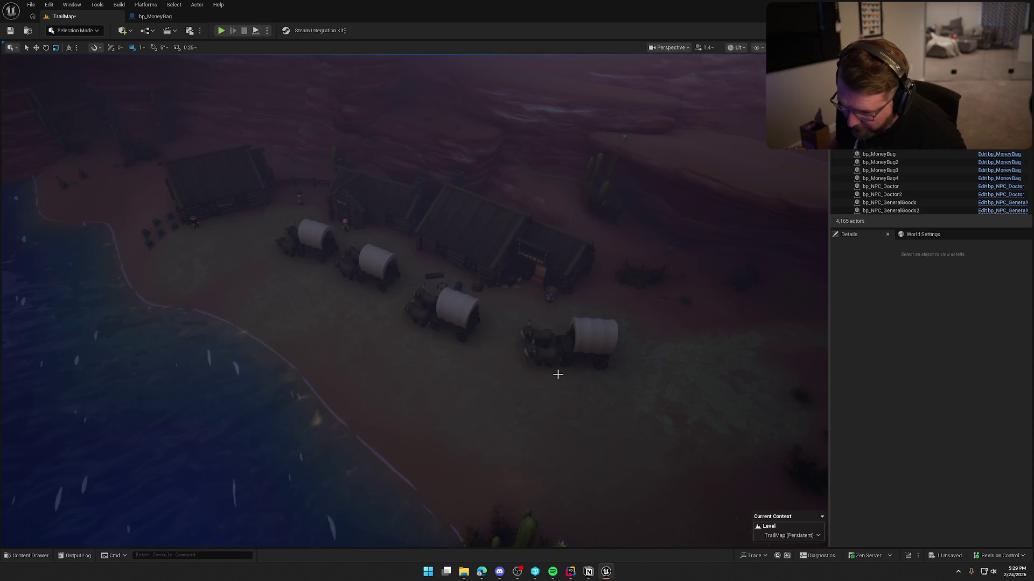
- Pull the view back over the town and switch to Rider
{"action": "mouse_move", "coordinate": [558, 374]}
{"action": "left_mouse_down"}
{"action": "mouse_move", "coordinate": [554, 390]}
{"action": "mouse_move", "coordinate": [555, 366]}
{"action": "mouse_move", "coordinate": [447, 278]}
{"action": "left_mouse_up"}
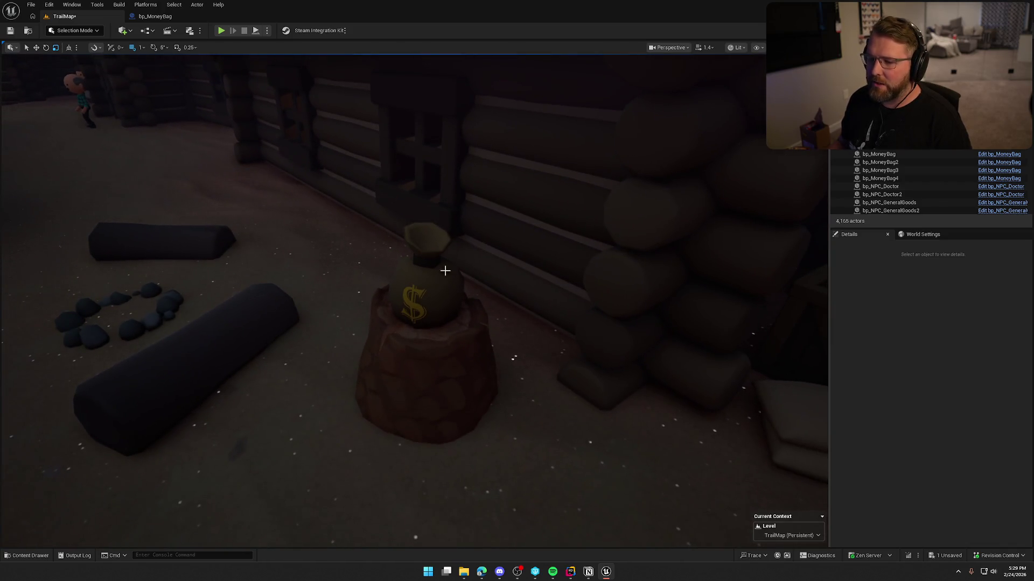
{"action": "mouse_move", "coordinate": [456, 323]}
{"action": "left_mouse_down"}
{"action": "mouse_move", "coordinate": [456, 358]}
{"action": "mouse_move", "coordinate": [422, 261]}
{"action": "left_mouse_up"}
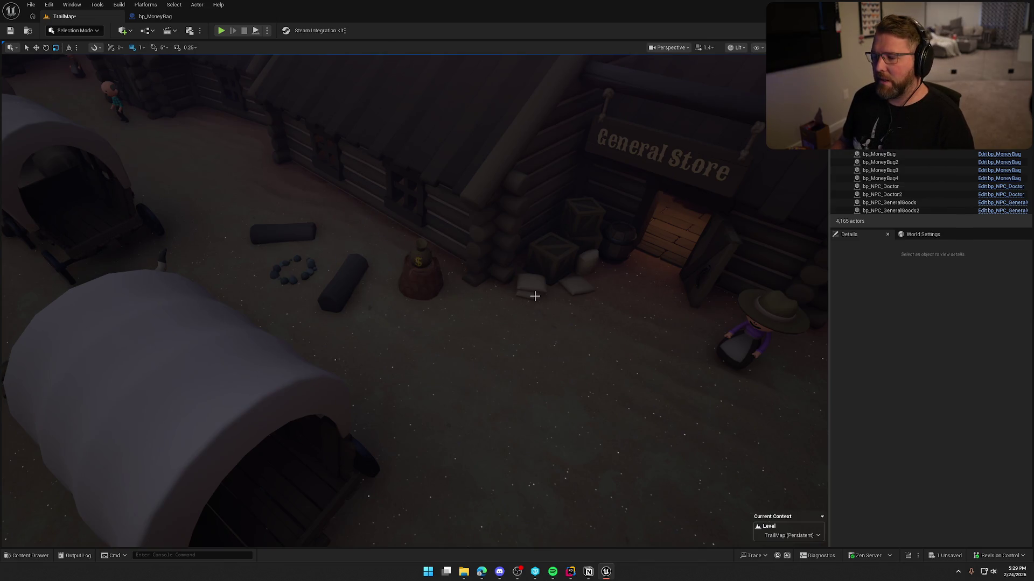
{"action": "scroll", "coordinate": [534, 296], "scroll_direction": "down", "scroll_amount": 10}
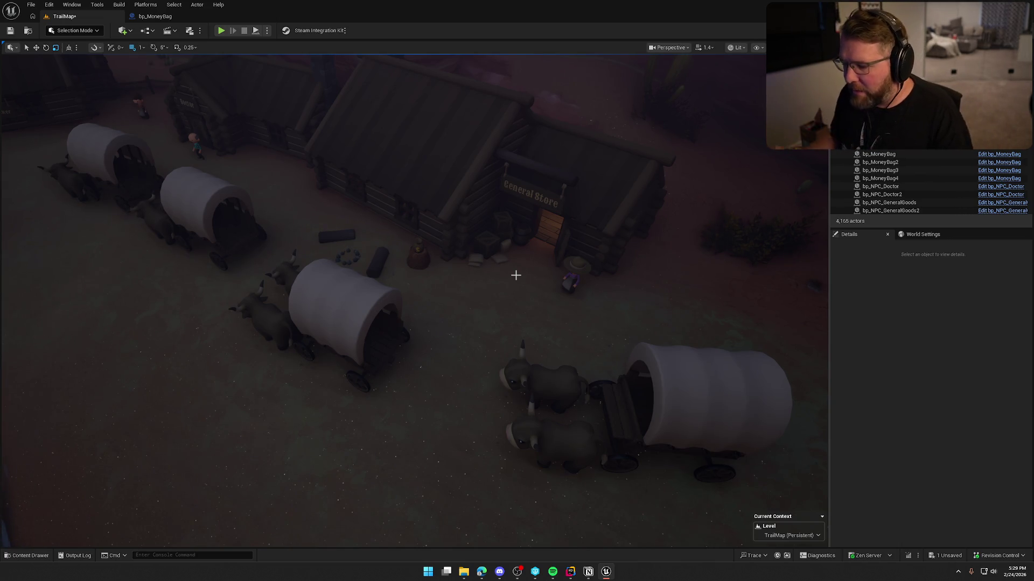
{"action": "left_click", "coordinate": [570, 572]}
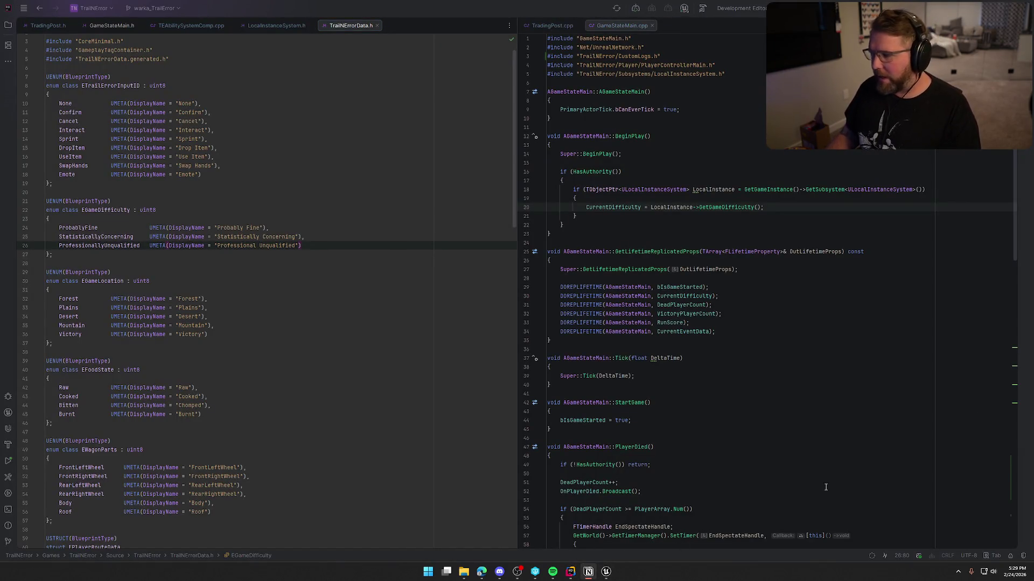
- Tick off the Hardcore and Less money to-dos on the three-modes task page
{"action": "key", "text": "alt+Tab"}
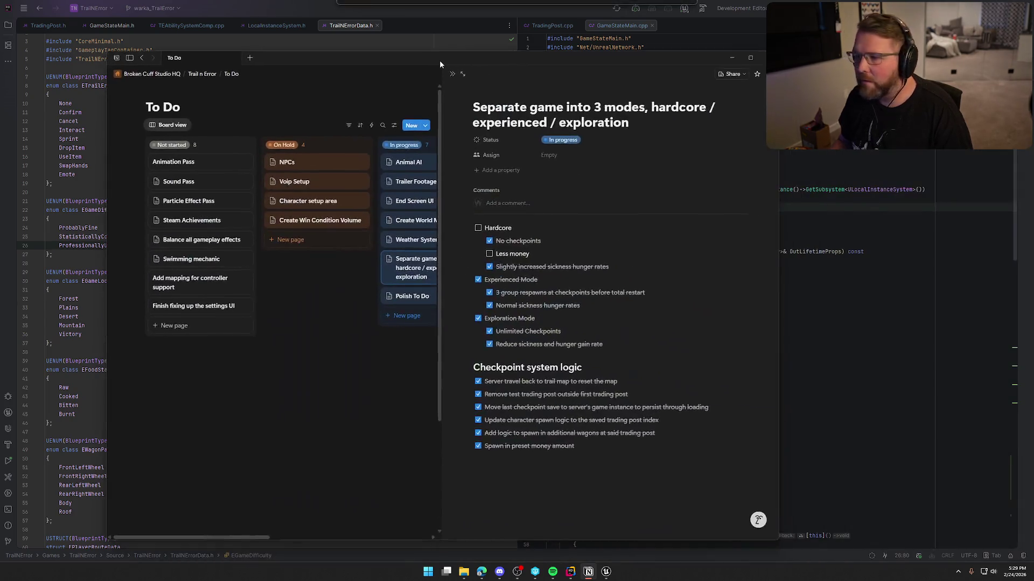
{"action": "left_click", "coordinate": [482, 251]}
{"action": "left_click", "coordinate": [471, 225]}
{"action": "left_click", "coordinate": [585, 450]}
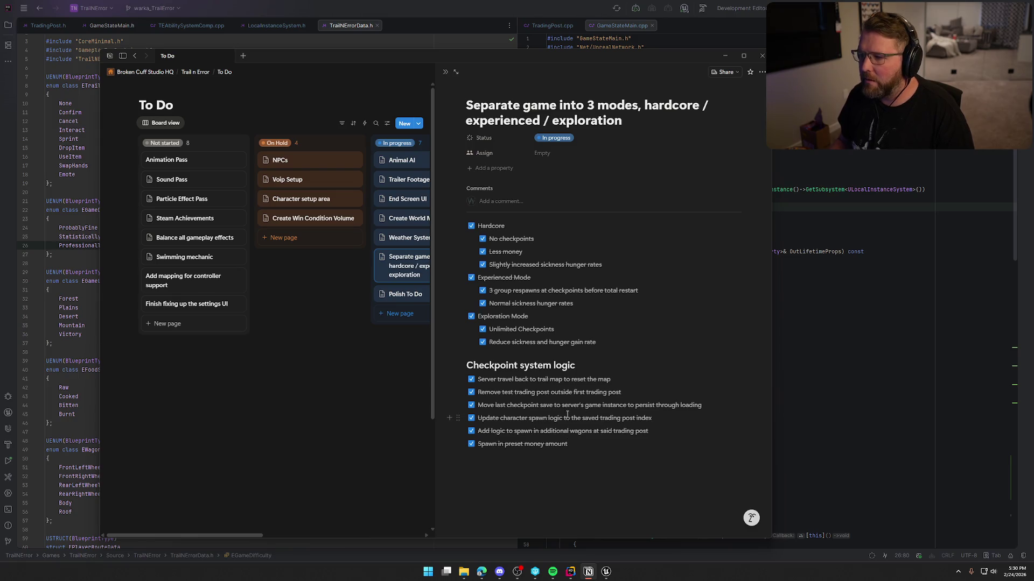
{"action": "left_click", "coordinate": [288, 353]}
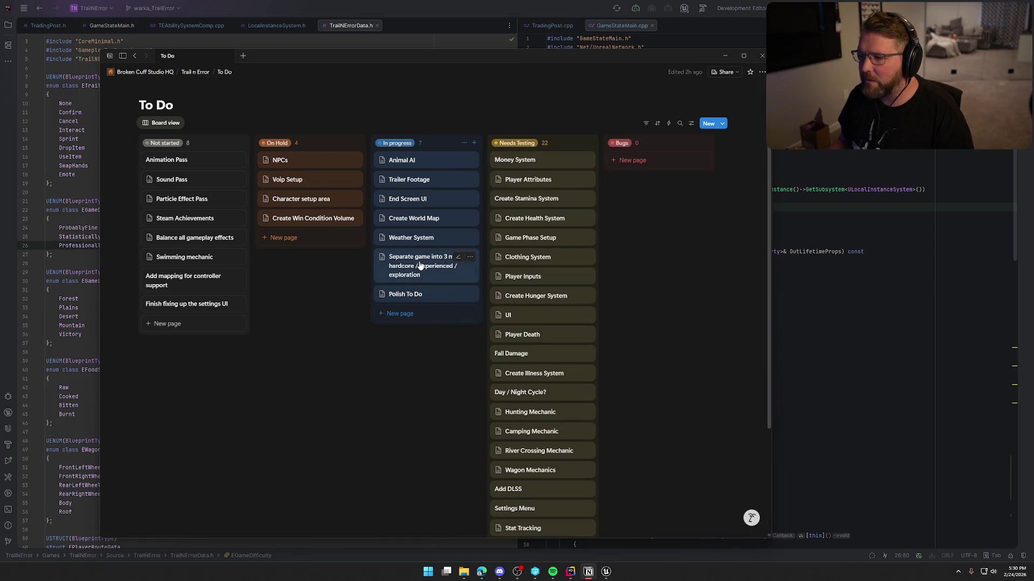
{"action": "scroll", "coordinate": [414, 258], "scroll_direction": "down", "scroll_amount": 3}
{"action": "scroll", "coordinate": [410, 245], "scroll_direction": "up", "scroll_amount": 3}
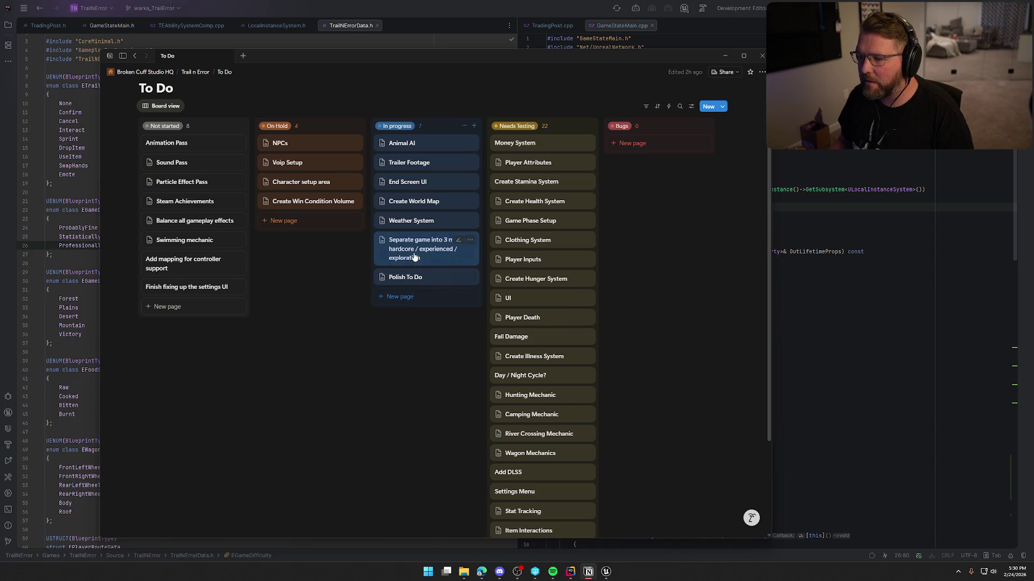
{"action": "left_click", "coordinate": [410, 245]}
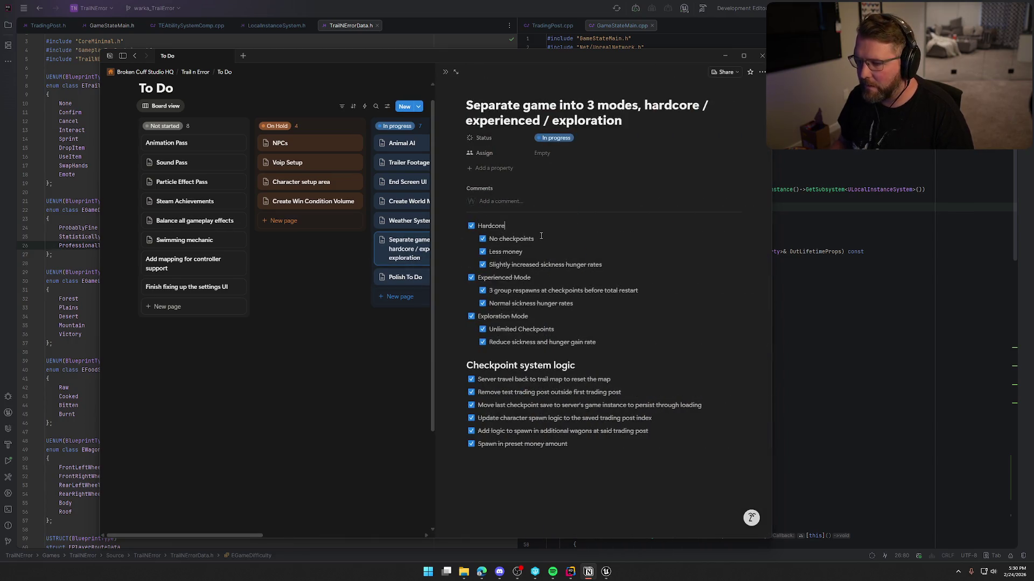
- Add unchecked to-do 'Add difficulty selection UI to main menu after they click on either offline or host game buttons'
{"action": "key", "text": "Home"}
{"action": "key", "text": "Return"}
{"action": "key", "text": "Up"}
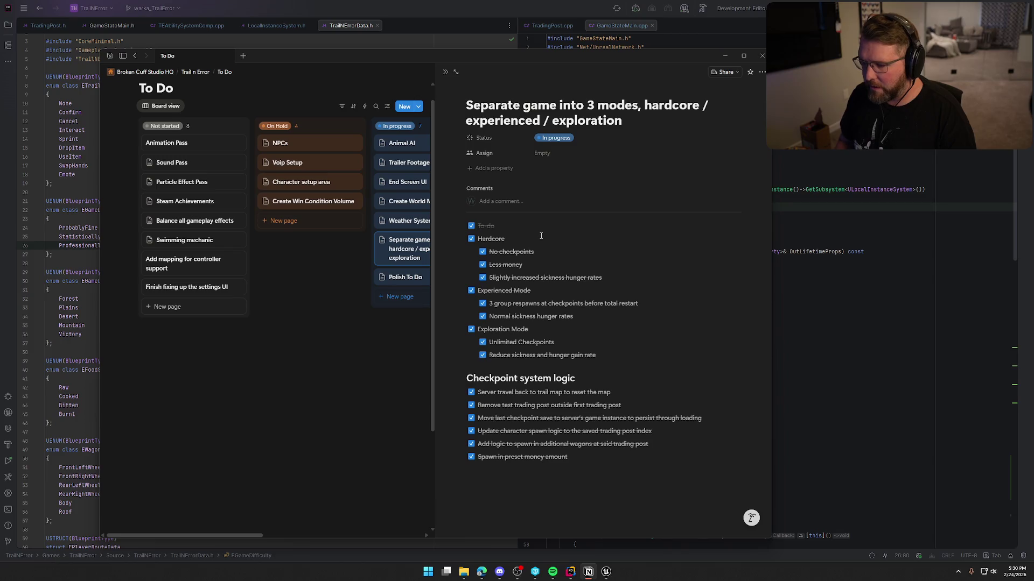
{"action": "left_click", "coordinate": [471, 226]}
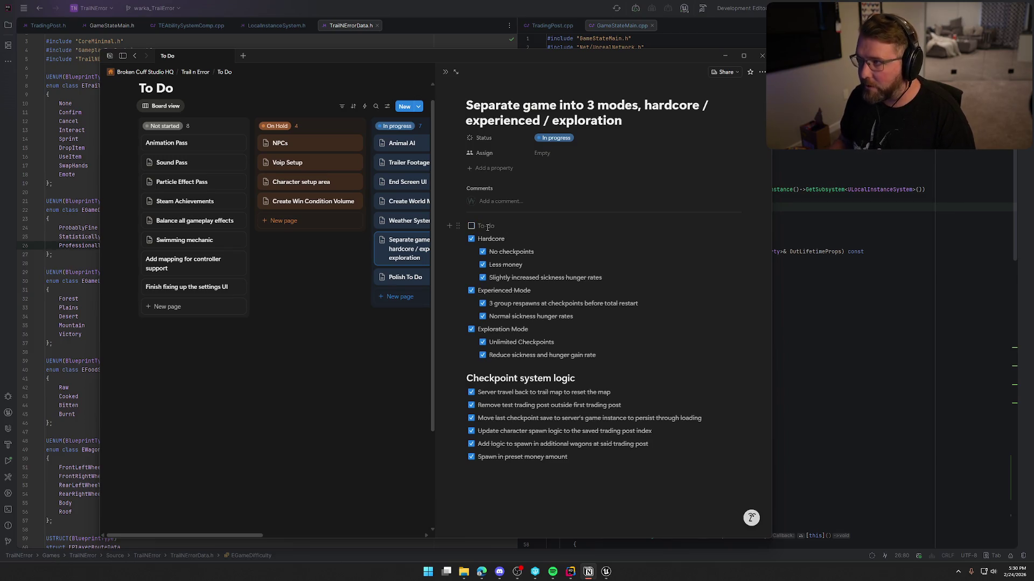
{"action": "type", "text": "Add difficulty selection"}
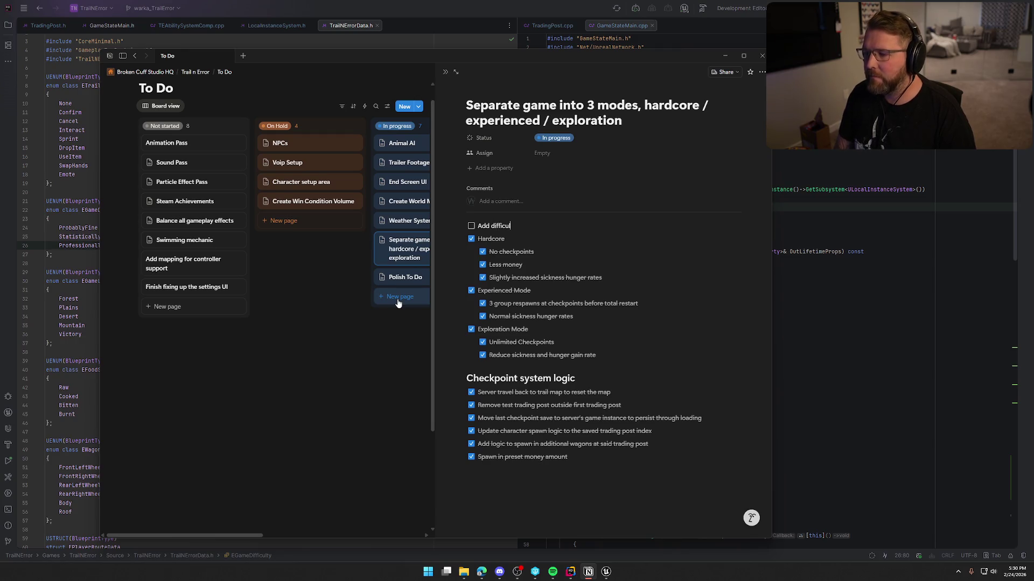
{"action": "type", "text": " UI to main menuy"}
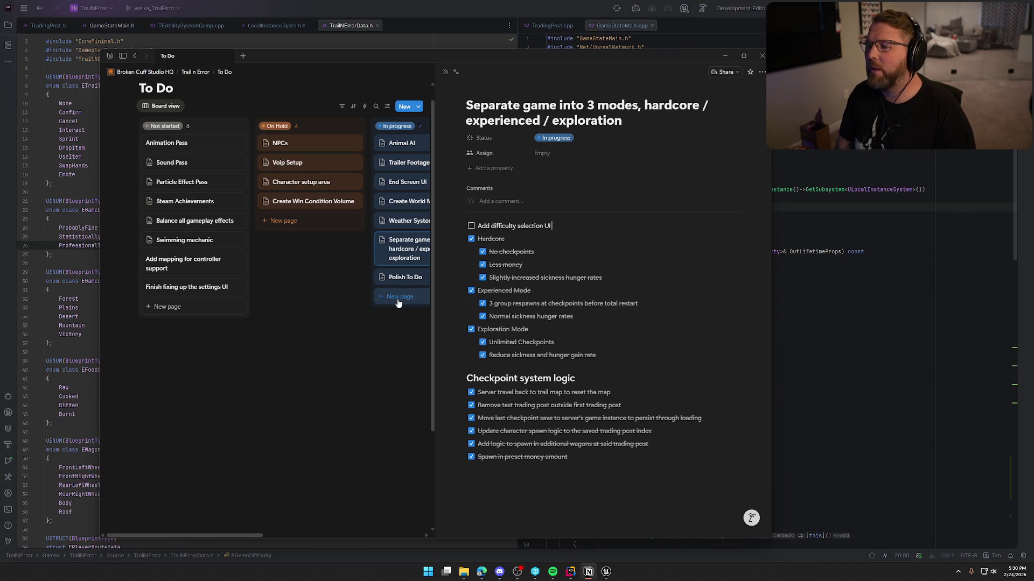
{"action": "key", "text": "BackSpace"}
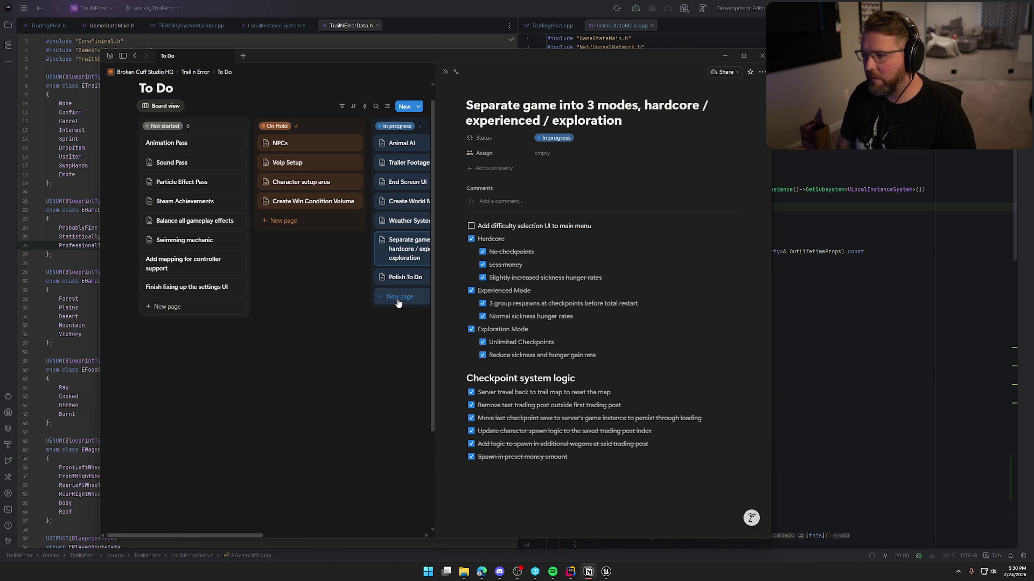
{"action": "type", "text": "after they click on ei"}
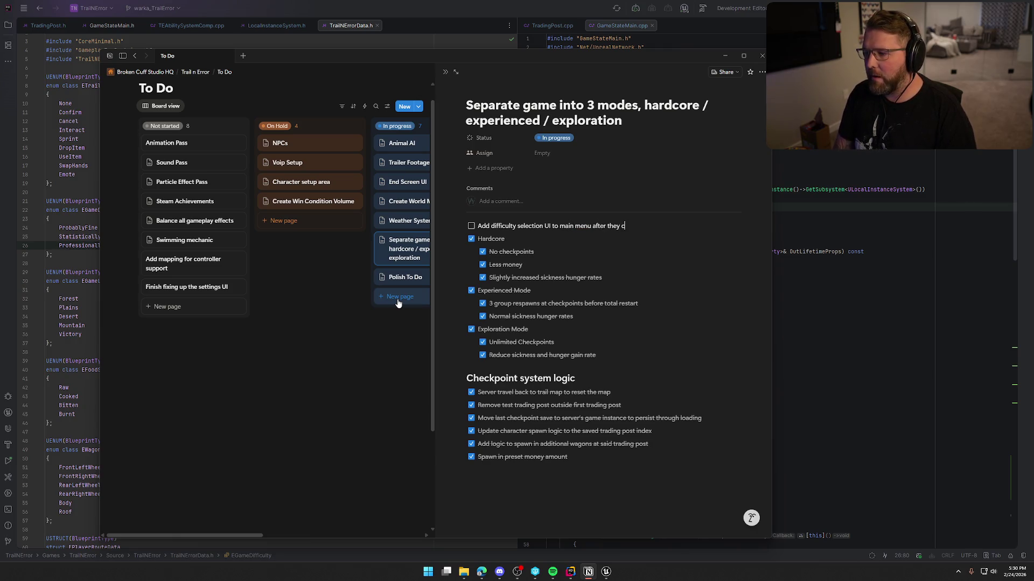
{"action": "type", "text": "ther o"}
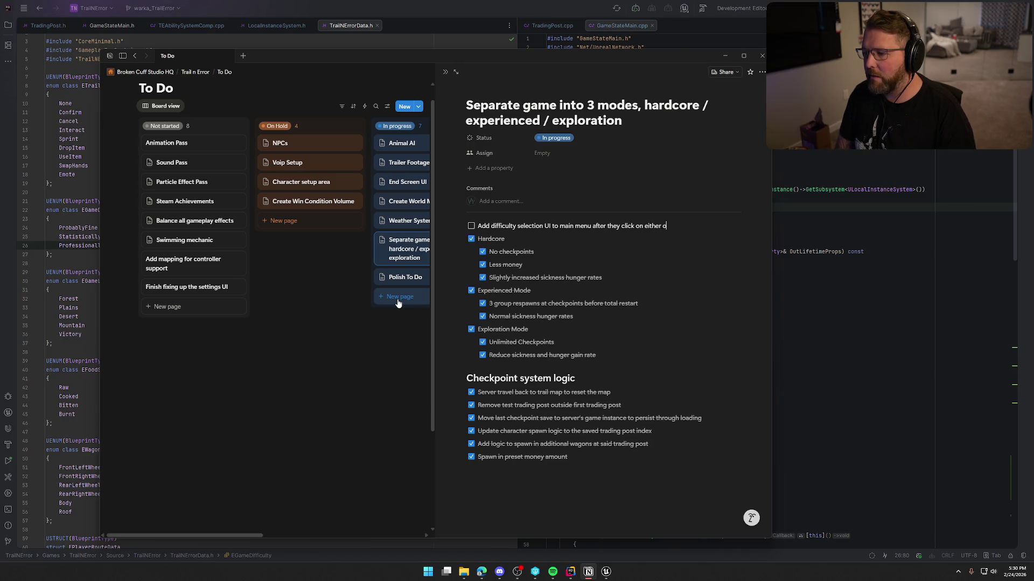
{"action": "type", "text": "ffline or "}
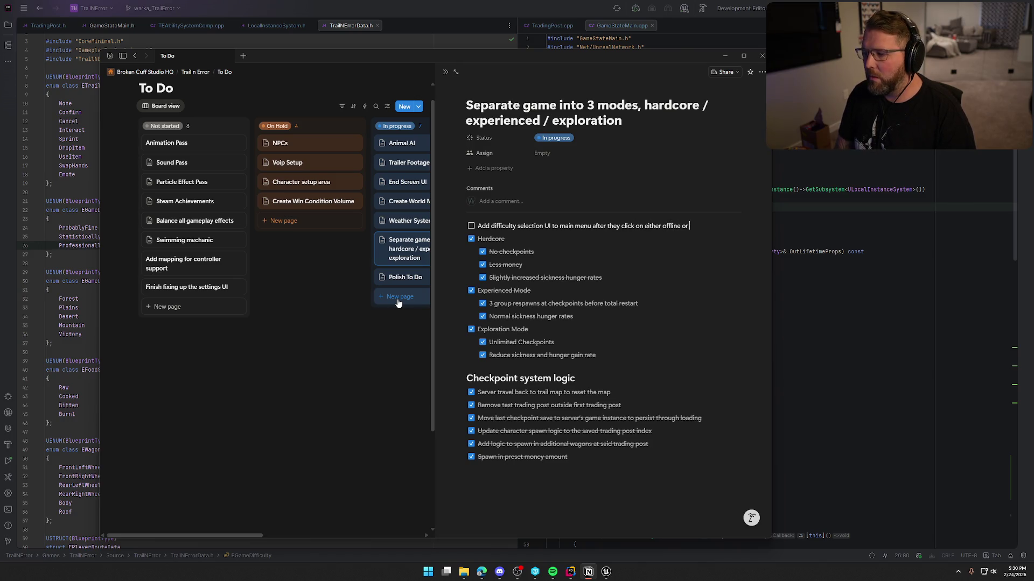
{"action": "type", "text": "host game buttons"}
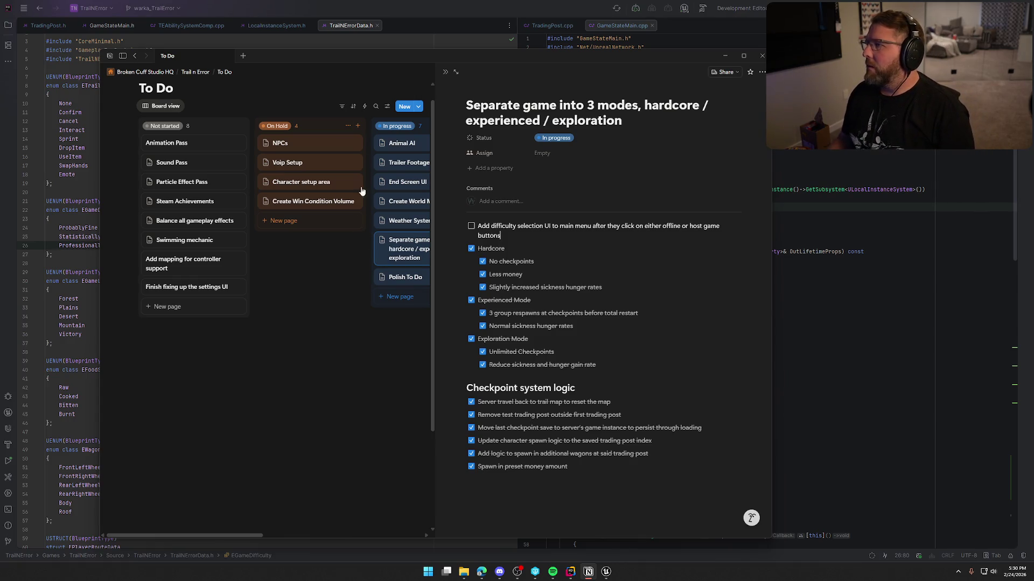
{"action": "key", "text": "super+Down"}
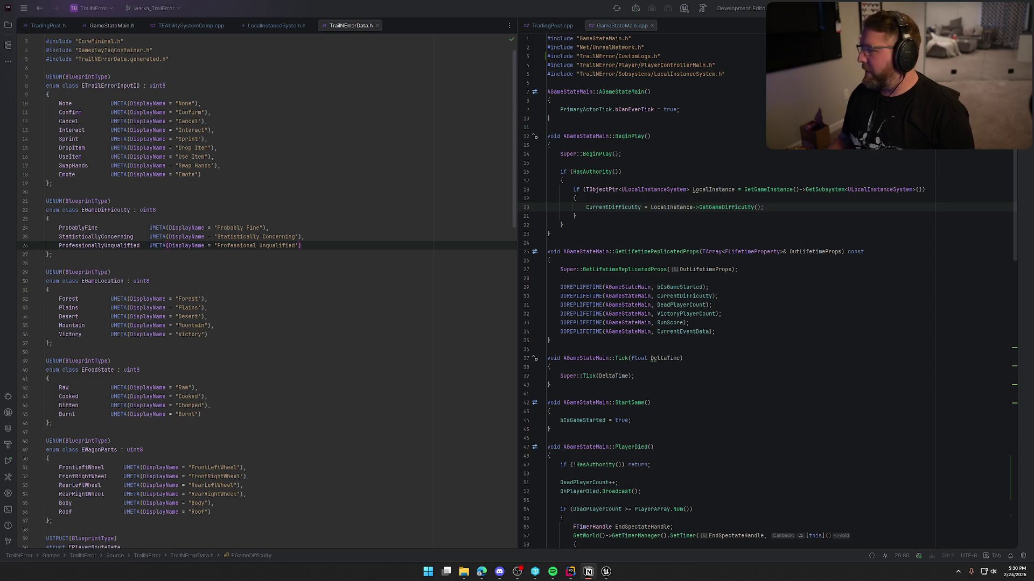
- Close all four open code files in Rider's editor panes
{"action": "middle_click", "coordinate": [30, 26]}
{"action": "middle_click", "coordinate": [31, 25]}
{"action": "middle_click", "coordinate": [30, 26]}
{"action": "middle_click", "coordinate": [31, 26]}
{"action": "middle_click", "coordinate": [30, 26]}
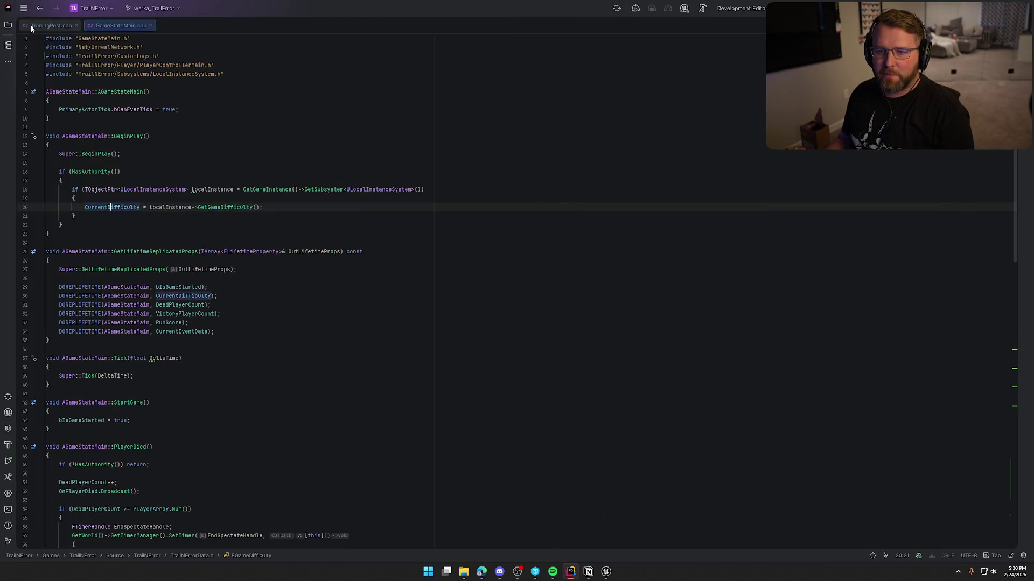
{"action": "middle_click", "coordinate": [32, 26]}
{"action": "middle_click", "coordinate": [34, 26]}
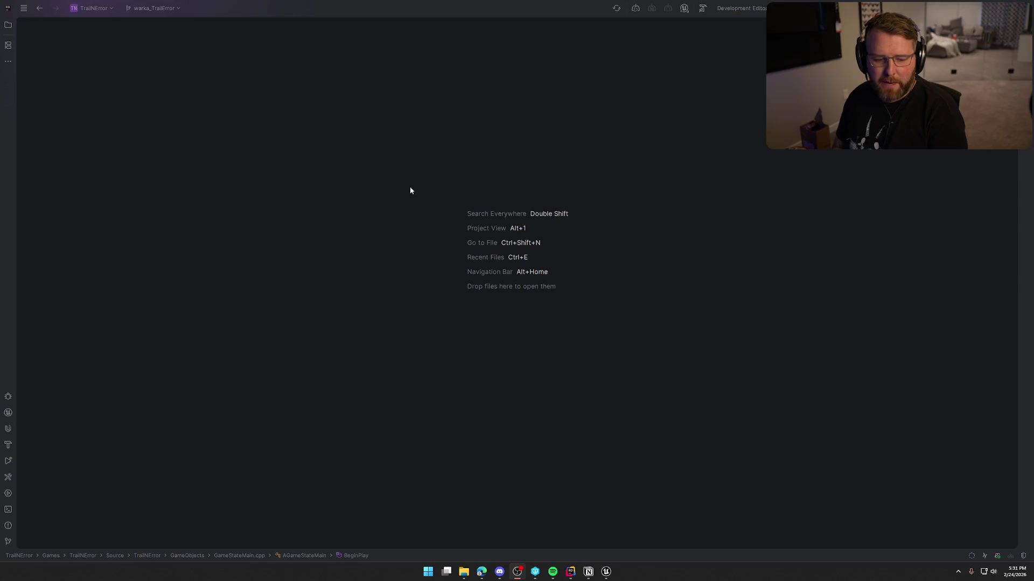
- Return to Notion's To Do board and close the task page to show all five columns
{"action": "key", "text": "alt+Tab"}
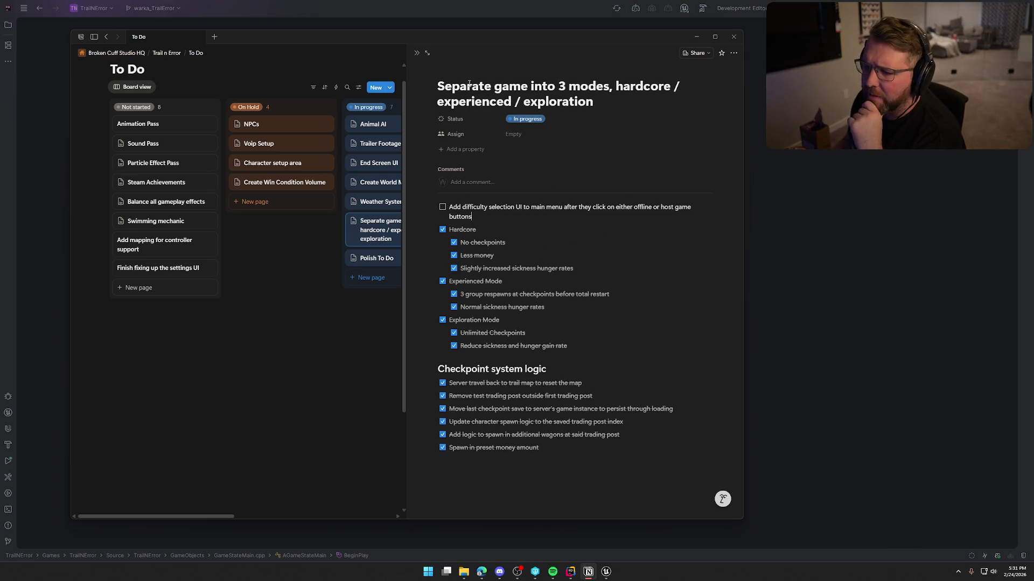
{"action": "left_click", "coordinate": [374, 348]}
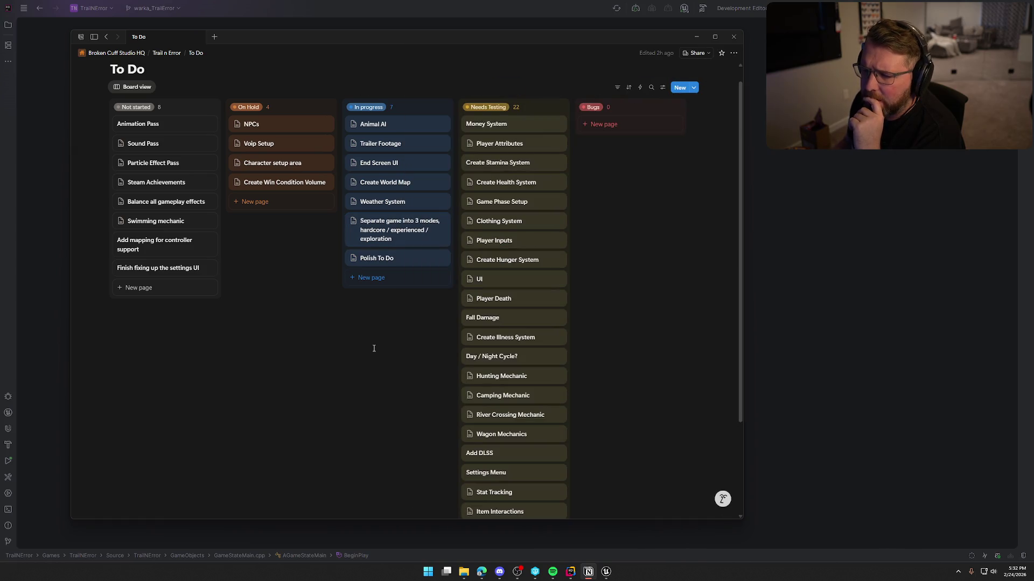